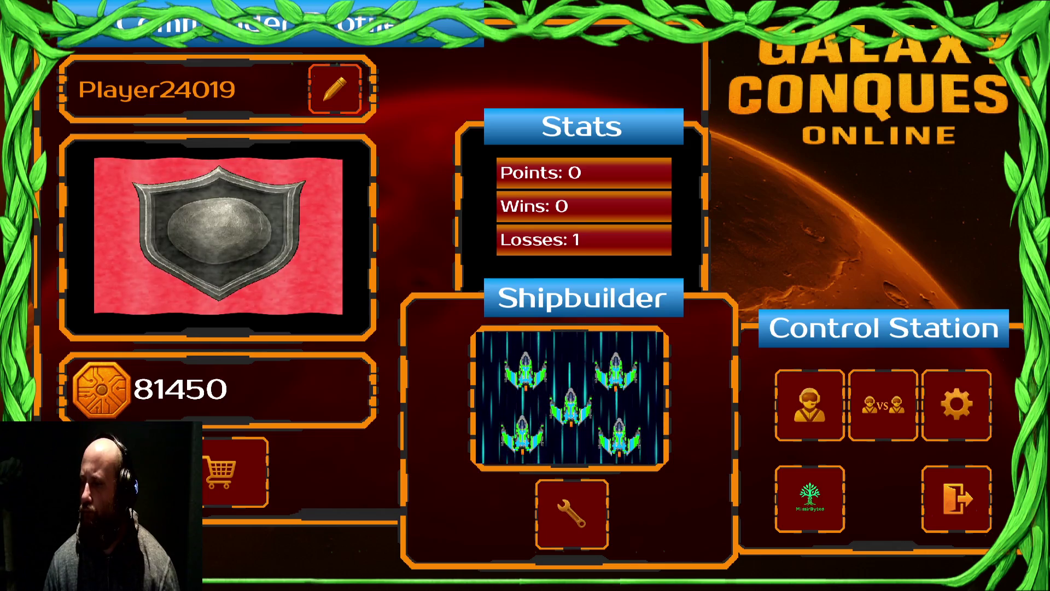
Buy two Knowledge Stones at 950 coins each on the campaign commander screen
click(822, 411)
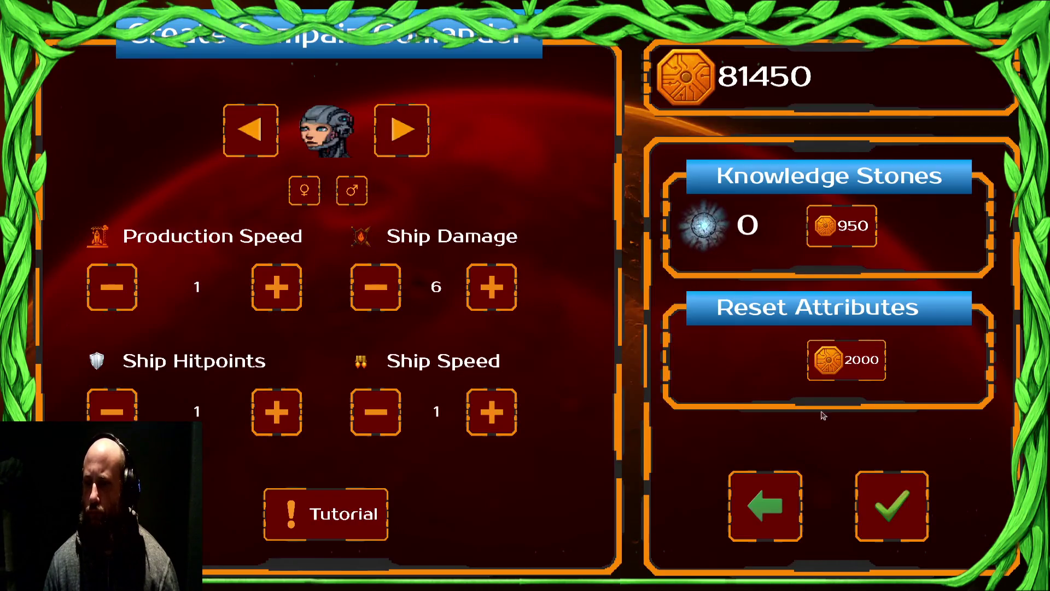
click(845, 247)
click(945, 214)
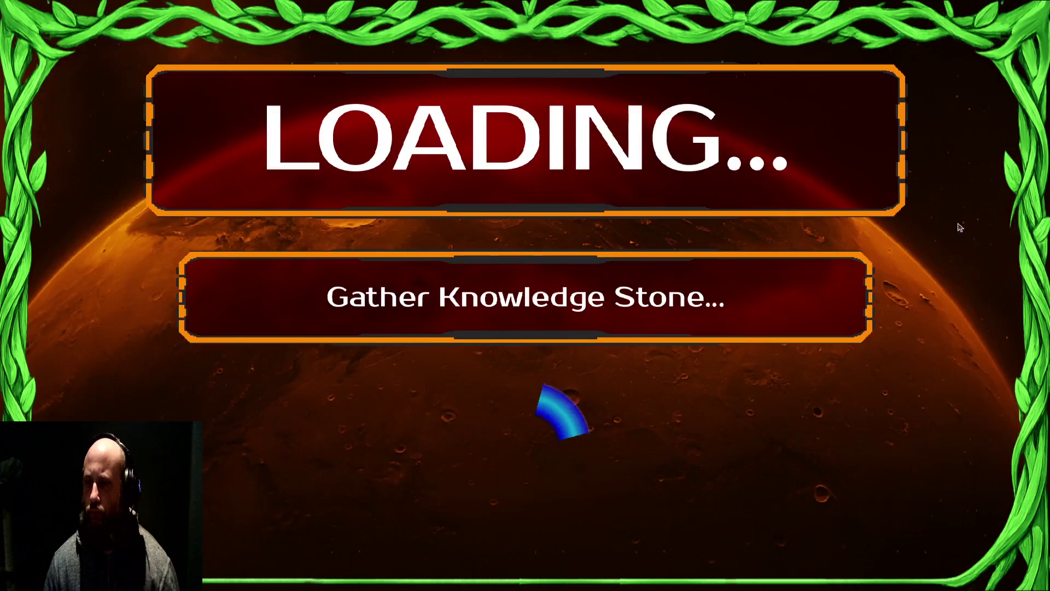
click(875, 230)
click(942, 240)
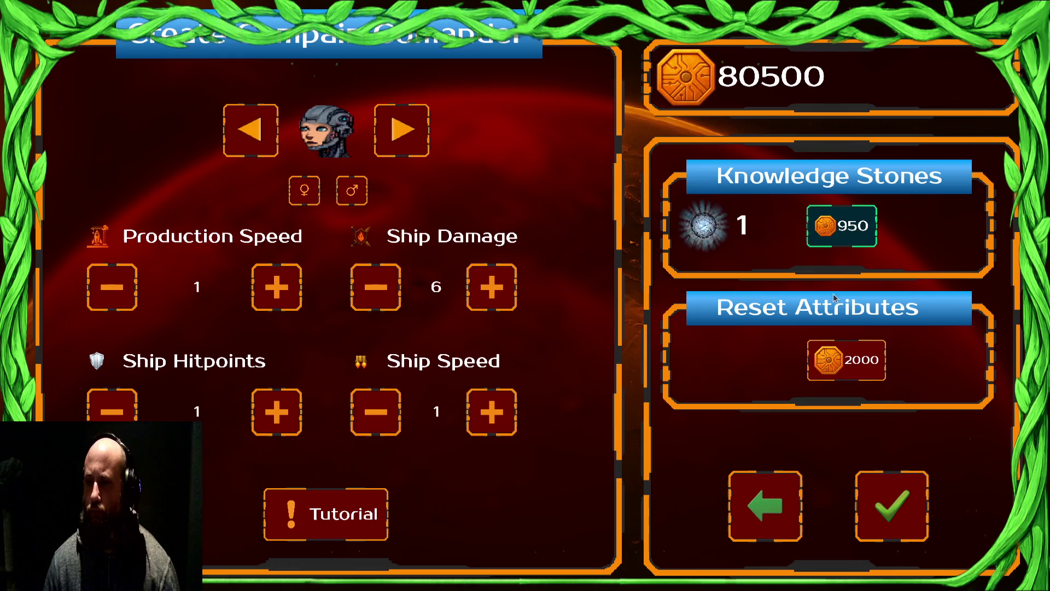
Go back to the commander profile, reopen the campaign commander screen, then return to the profile
click(777, 519)
click(828, 479)
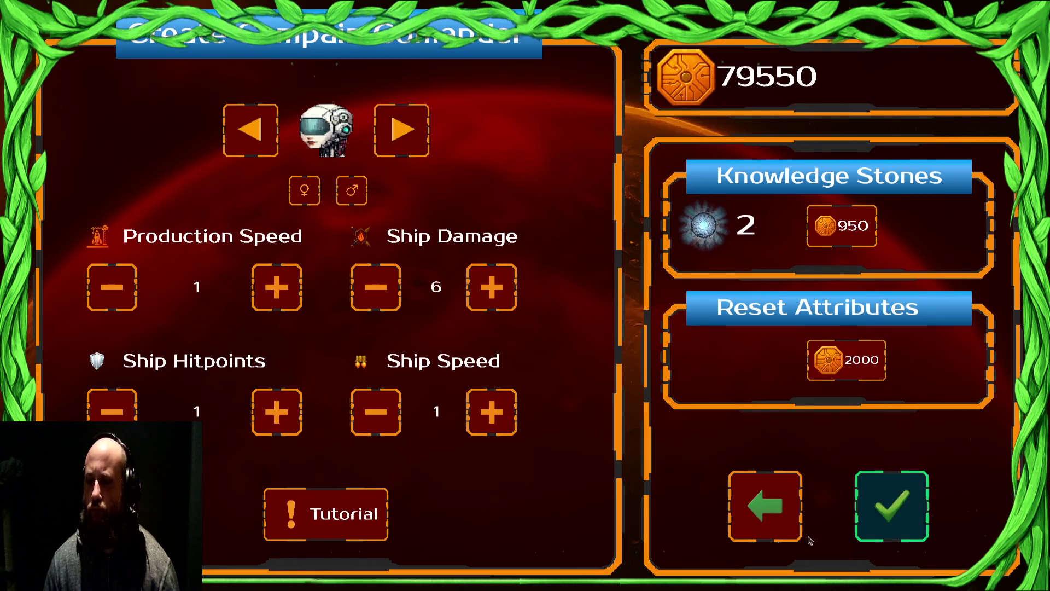
click(766, 509)
Quit the game and open CommanderCreationControl.gd in the script editor
click(955, 519)
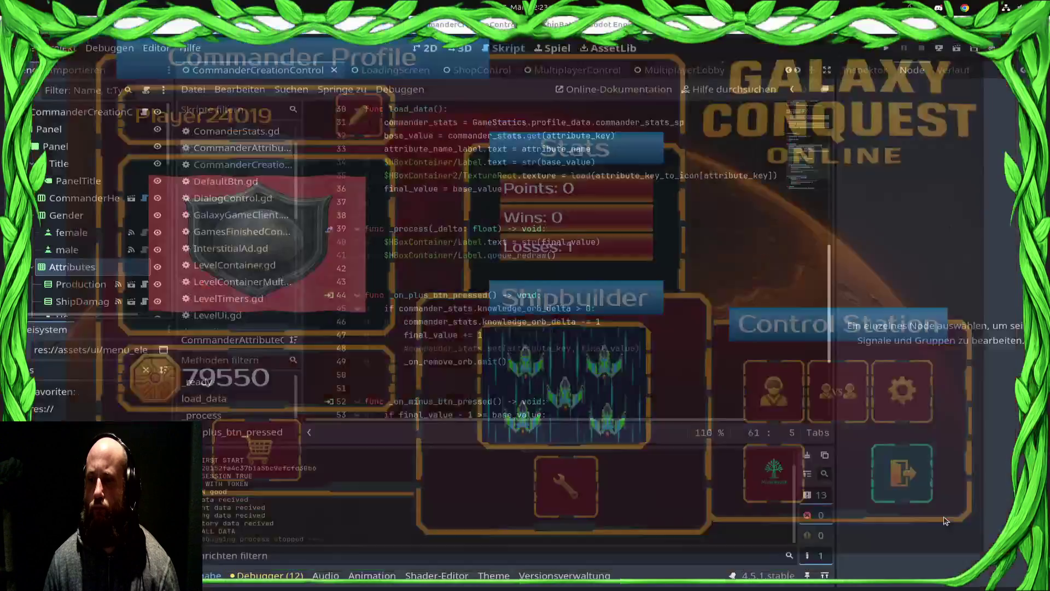
click(218, 219)
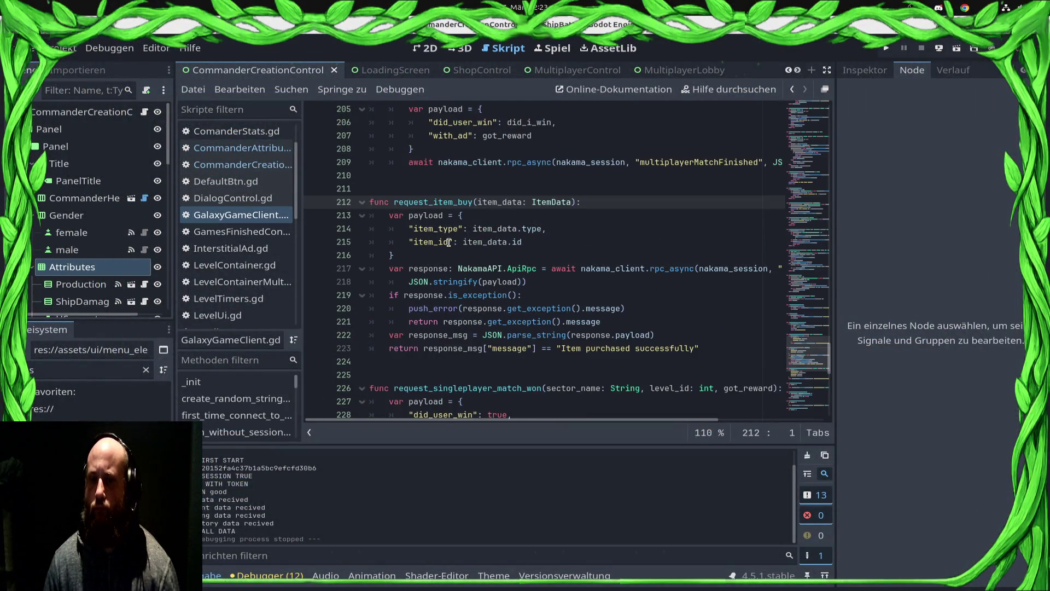
click(241, 148)
click(252, 165)
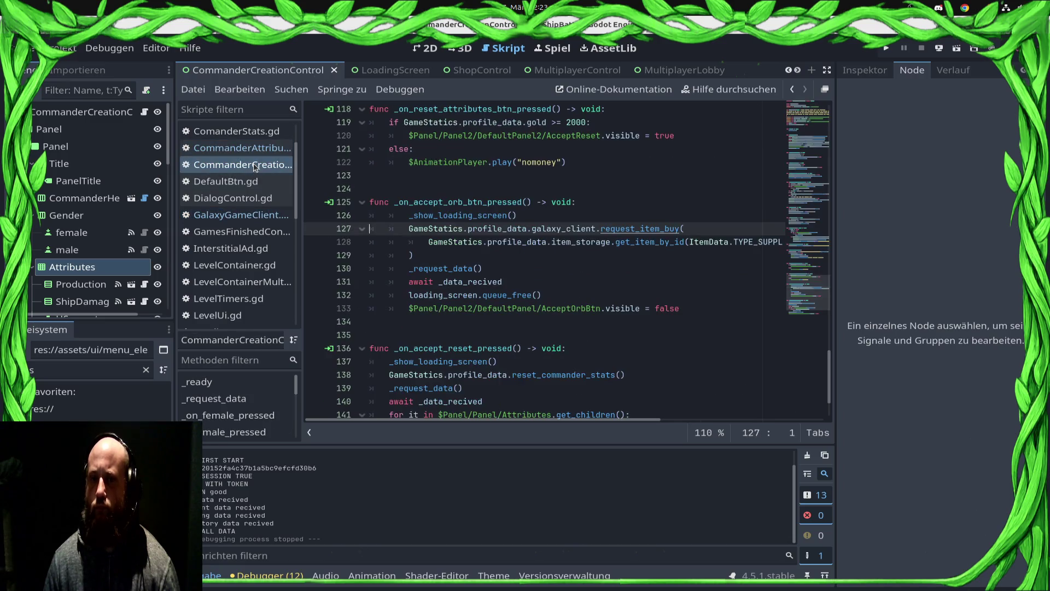
click(262, 148)
scroll(246, 235, down, 5)
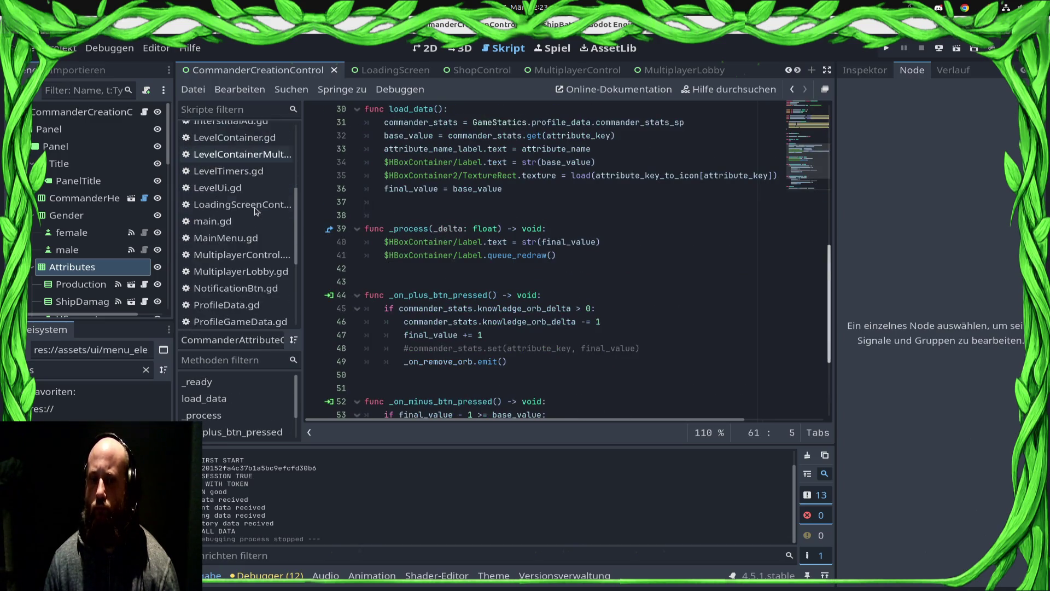
scroll(241, 230, up, 3)
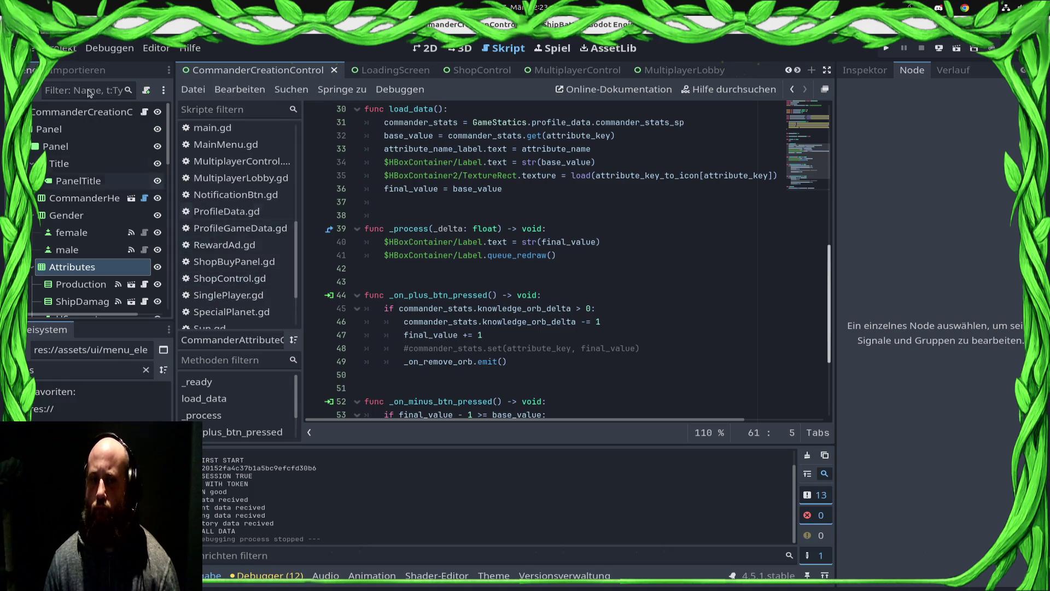
click(143, 112)
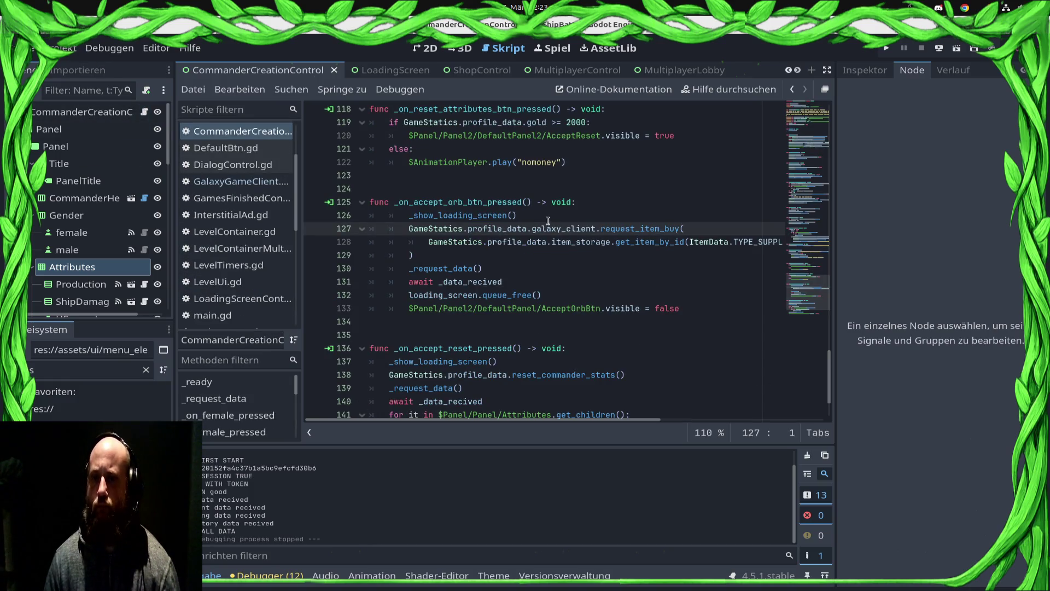
Place the cursor after the request_item_buy call in _on_accept_orb_btn_pressed
click(556, 202)
click(559, 246)
click(549, 269)
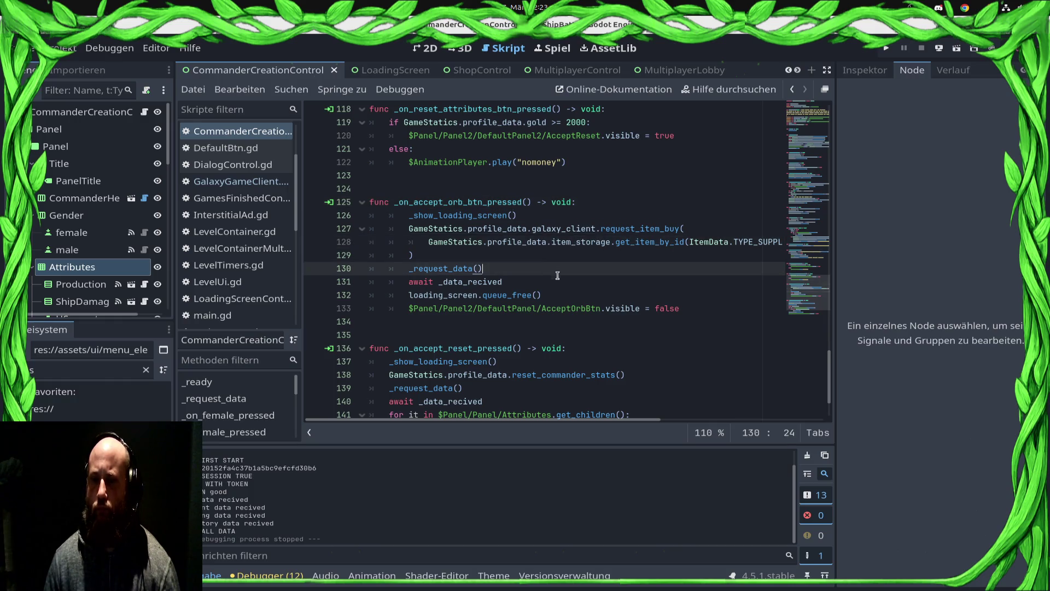
click(557, 282)
click(544, 260)
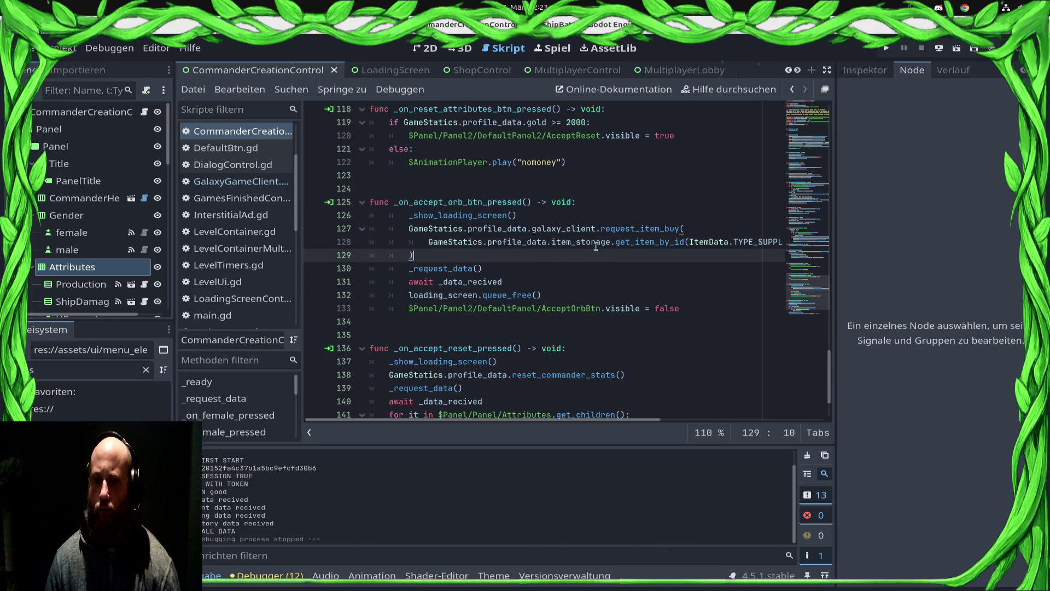
Add 'await get_tree().create_timer(2.0).timeout' on a new line and save the script
key(Return)
text(await get_tr)
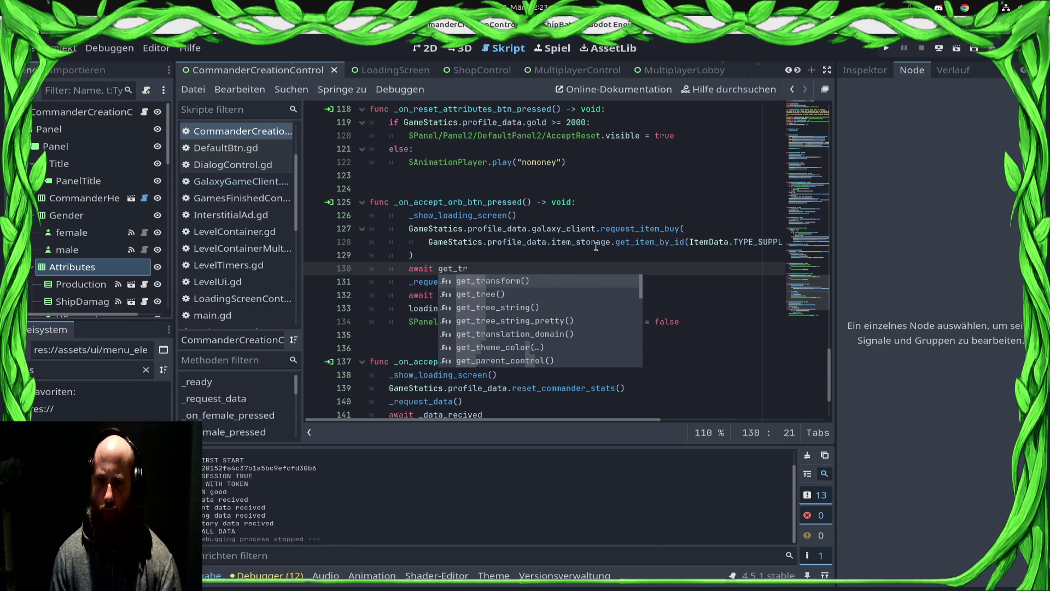
text(e)
key(Return)
text(.creat)
key(Return)
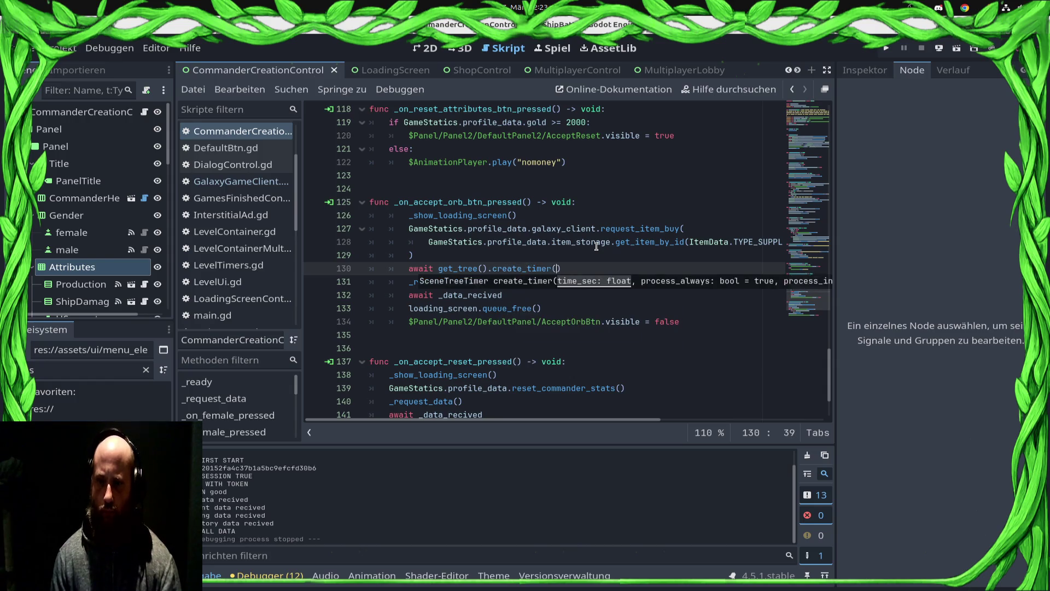
text(.tim)
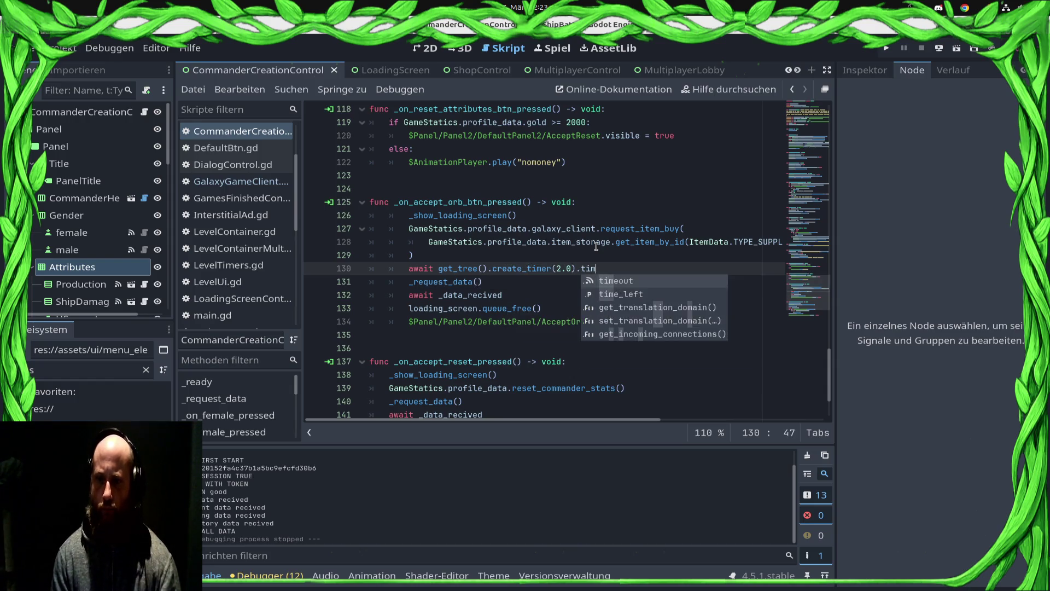
key(Return)
key(ctrl+s)
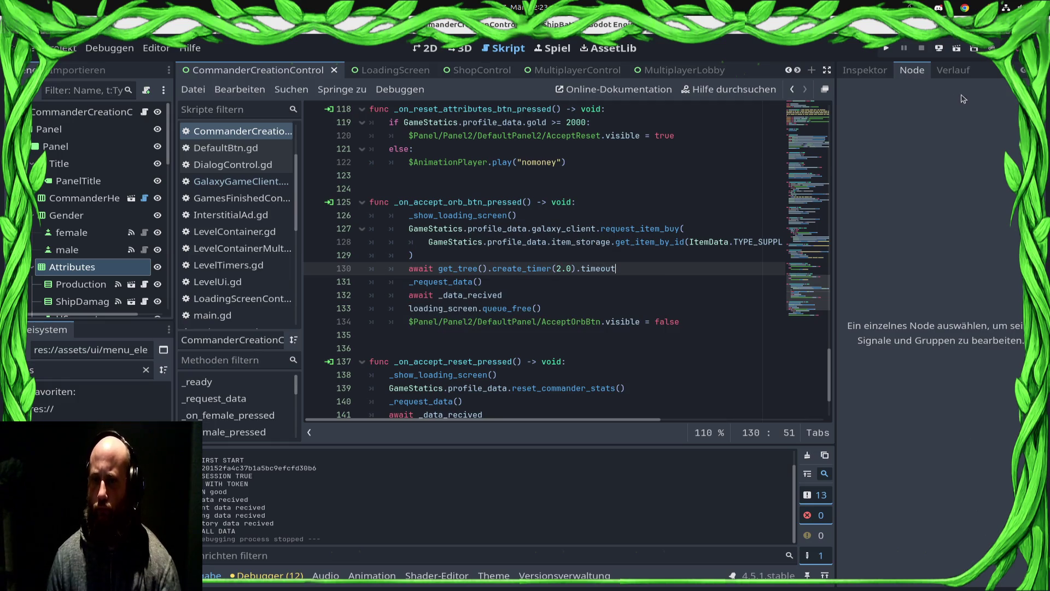
Relaunch the game and buy two Knowledge Stones from the campaign commander screen
click(886, 49)
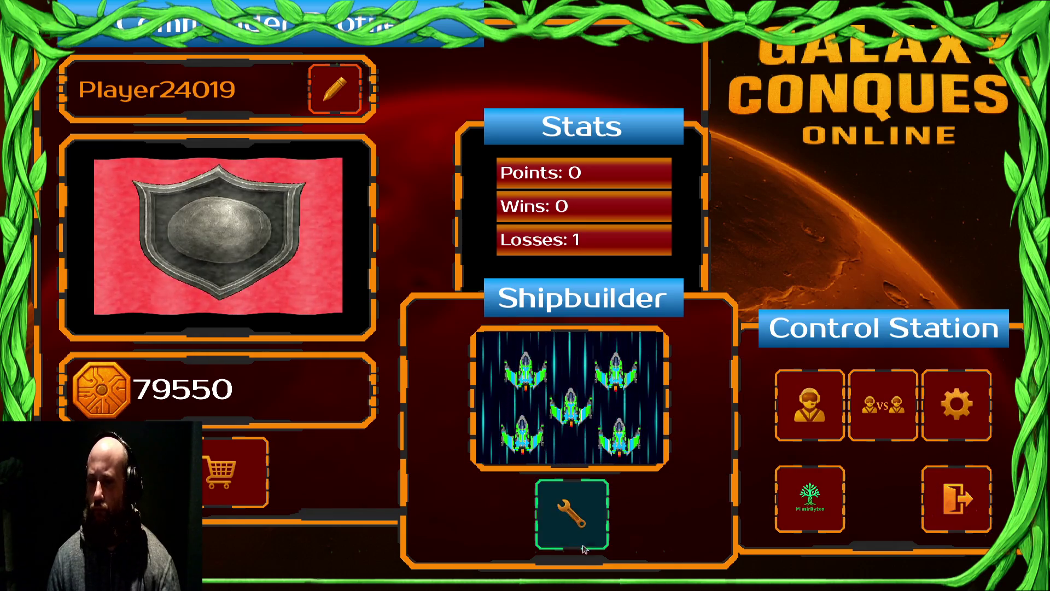
click(809, 405)
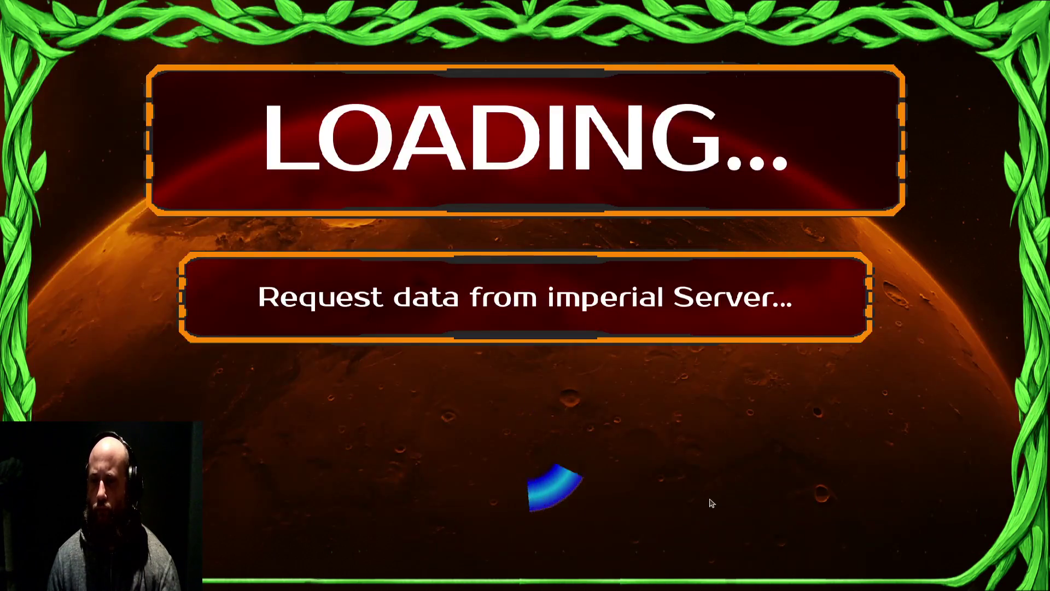
click(850, 232)
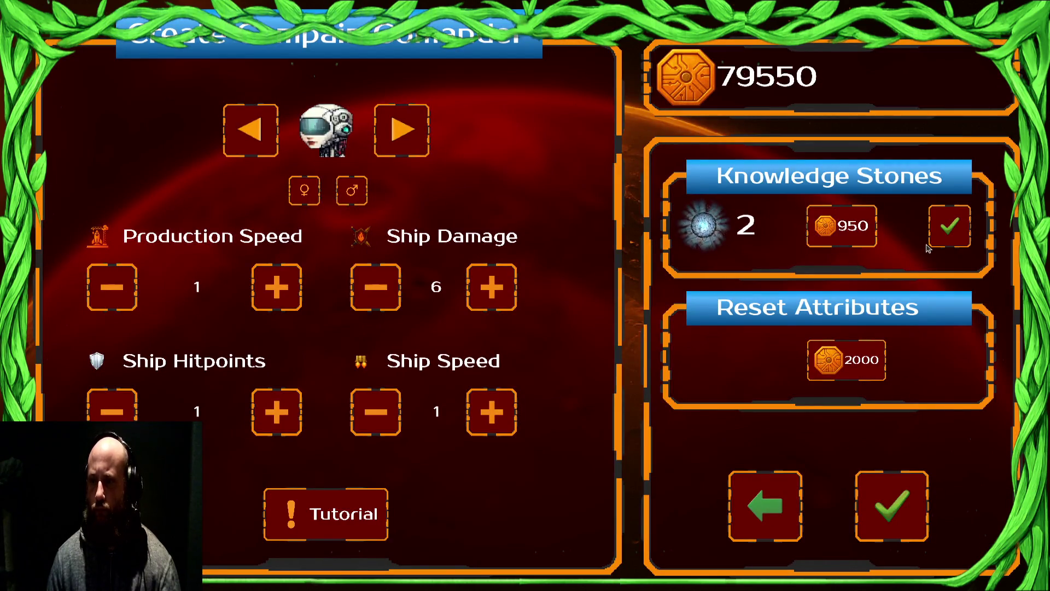
click(934, 242)
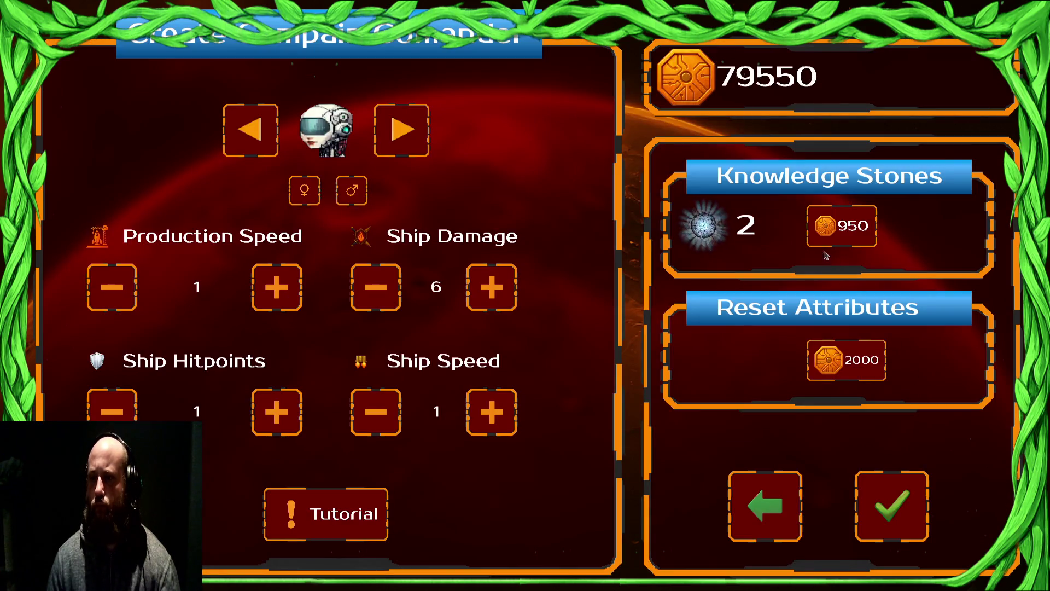
click(848, 229)
click(951, 241)
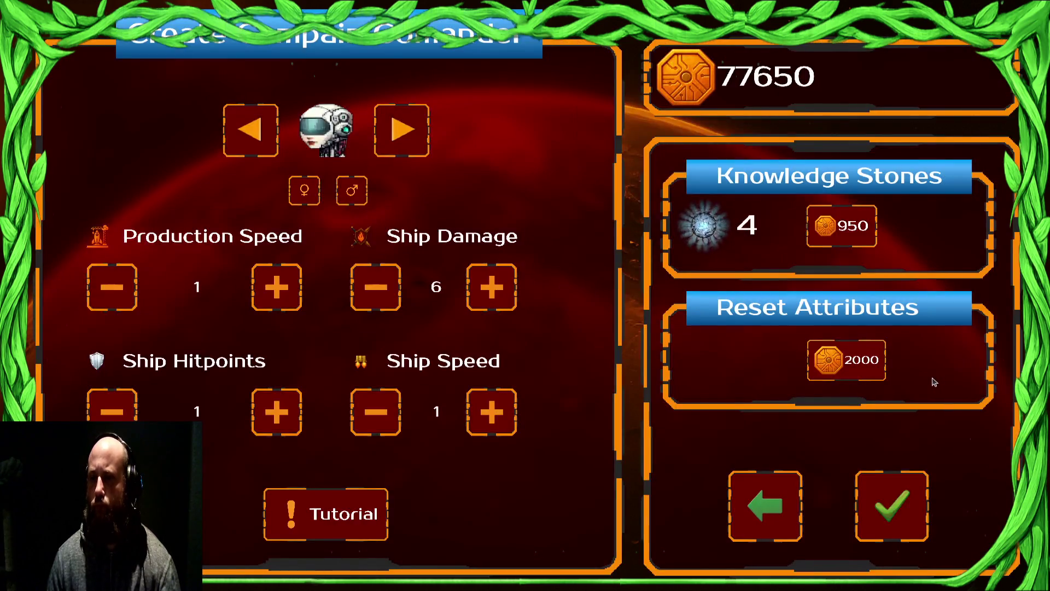
Keep buying Knowledge Stones until there are 6 stones and 75750 coins left
click(849, 244)
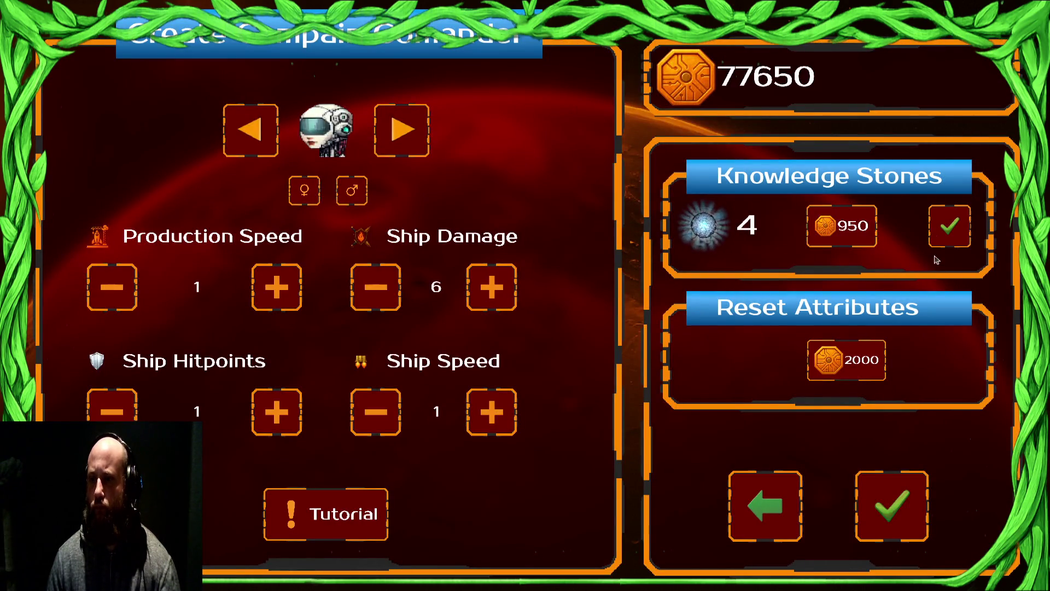
click(940, 224)
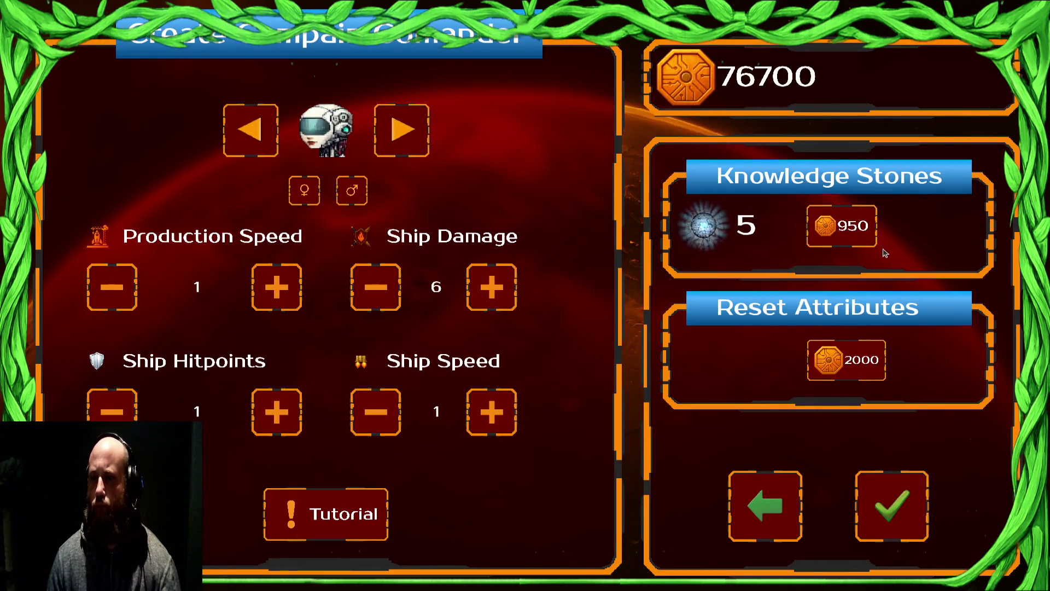
click(871, 245)
click(940, 226)
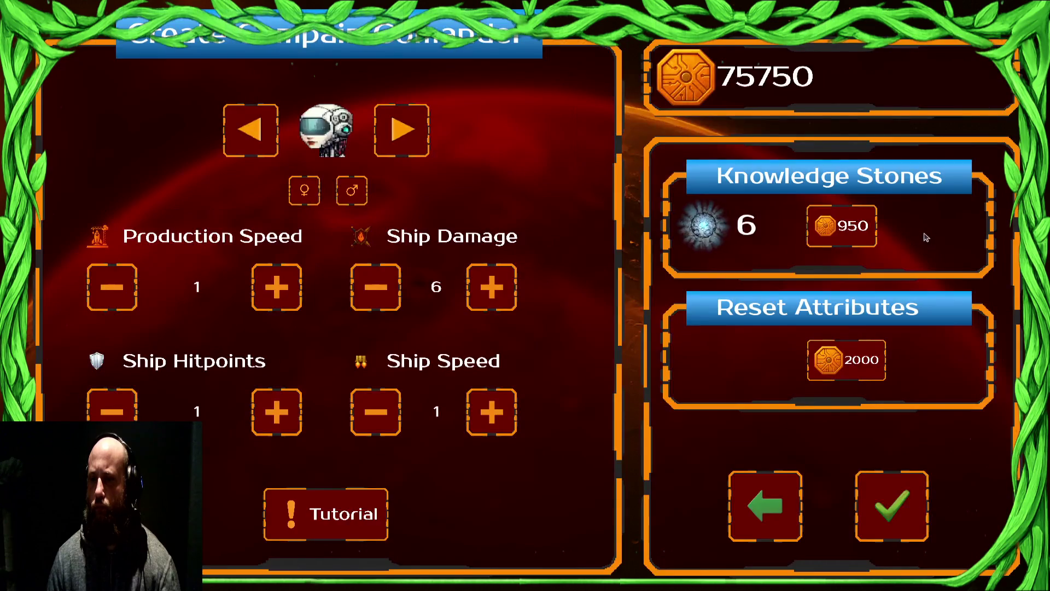
click(873, 242)
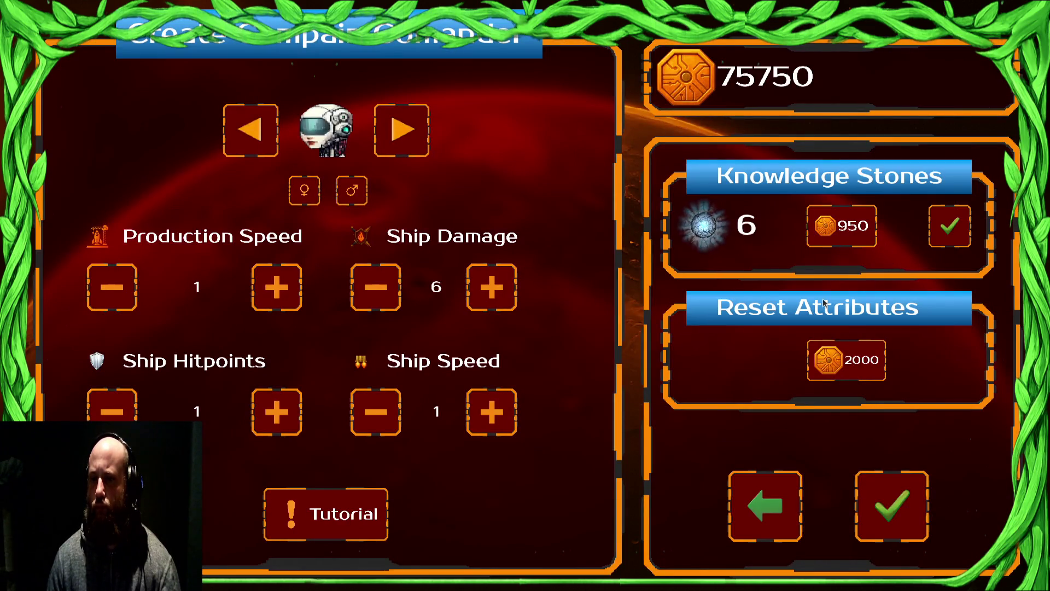
Buy two more Knowledge Stones, reaching 8 with 71850 coins, and reset attributes for 2000 coins
click(755, 511)
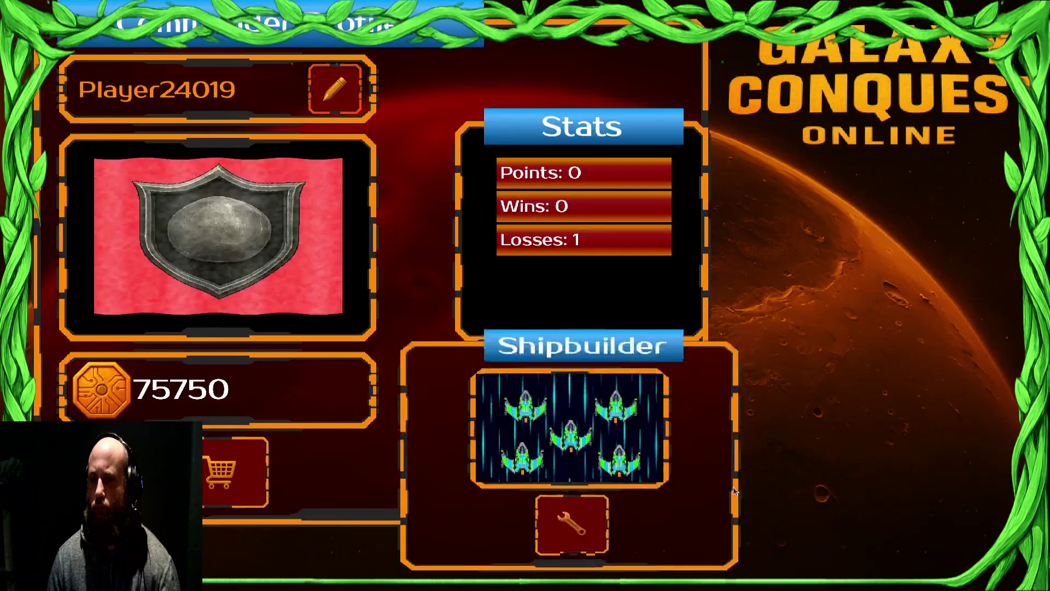
click(814, 420)
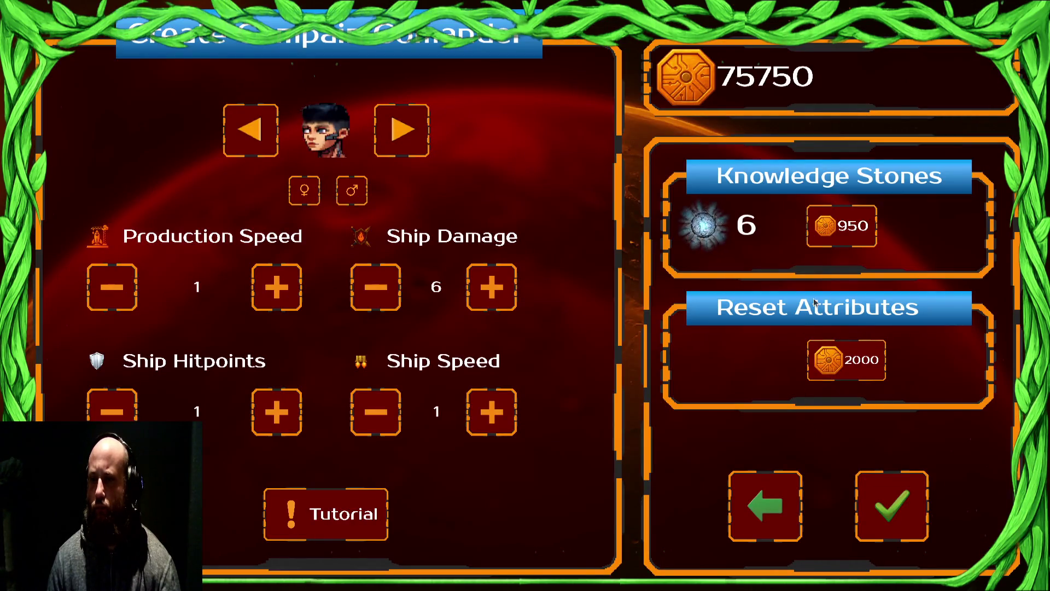
click(851, 237)
click(955, 235)
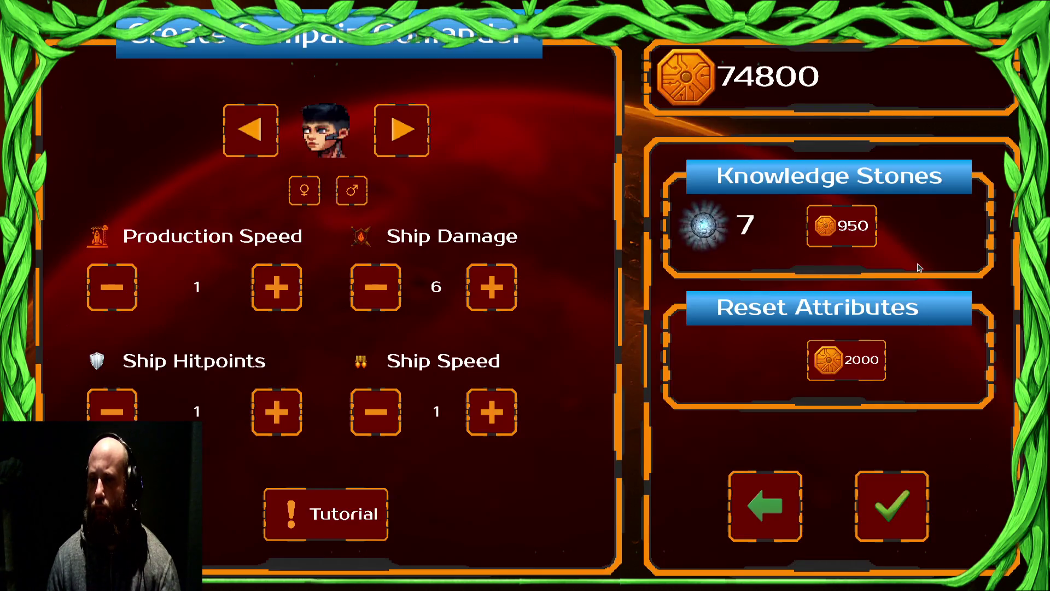
click(874, 239)
click(945, 242)
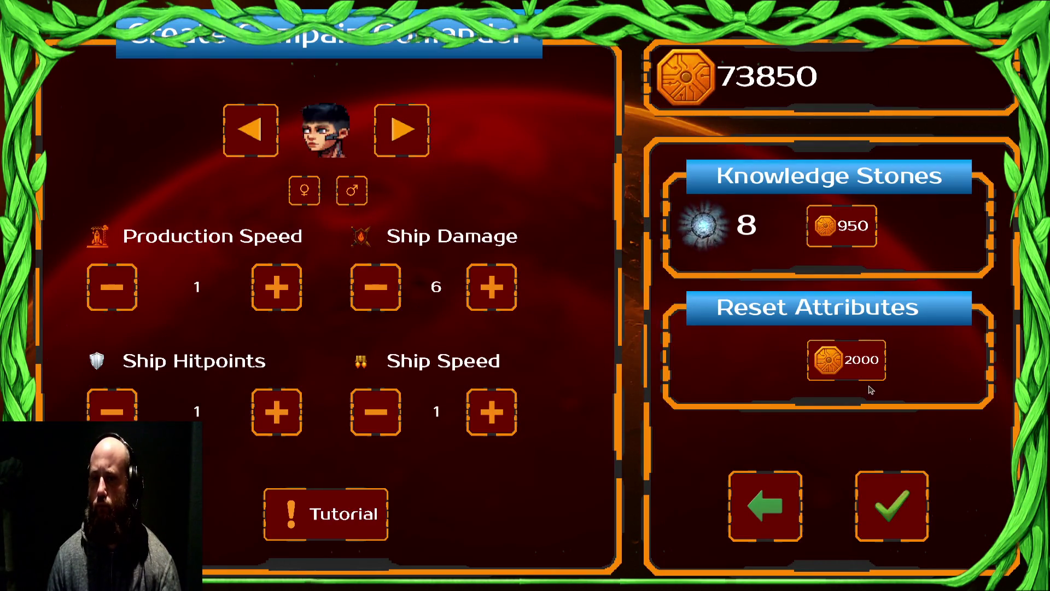
click(849, 369)
click(942, 372)
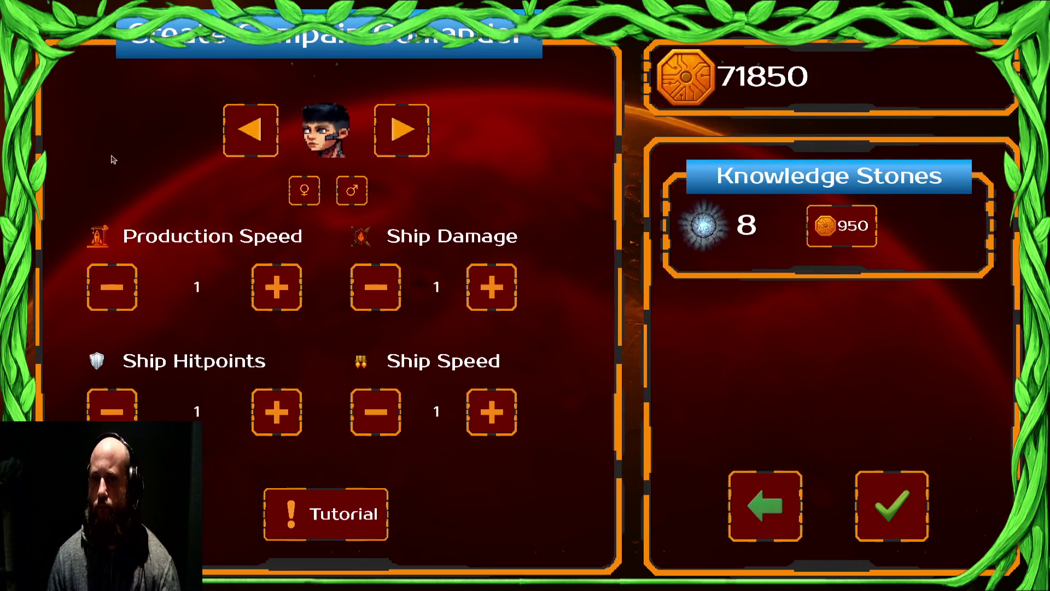
Pick the next commander portrait, start the Draxal Homesector tutorial, then surrender it
click(385, 143)
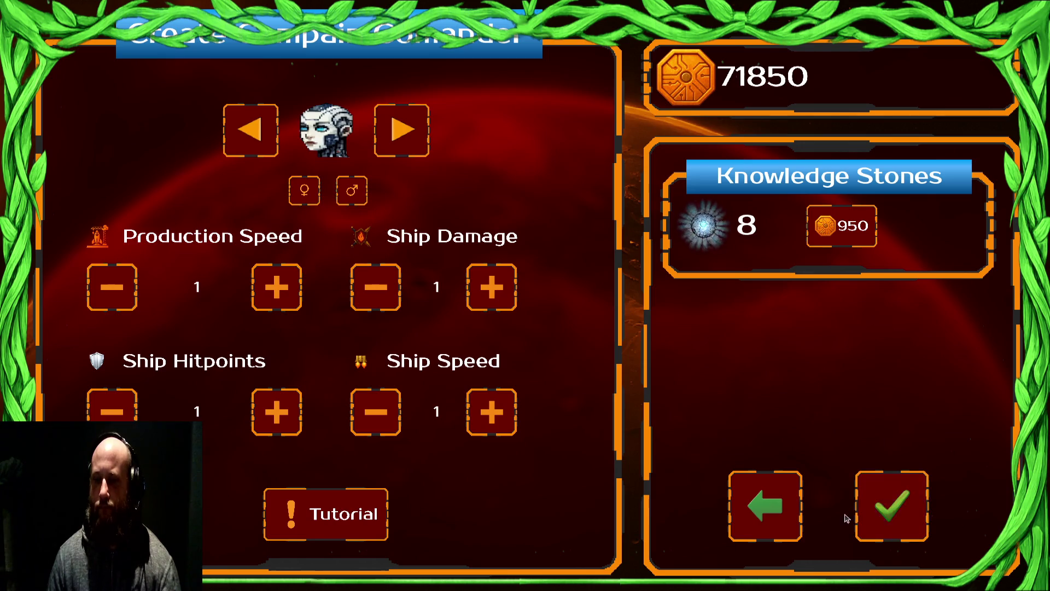
click(884, 518)
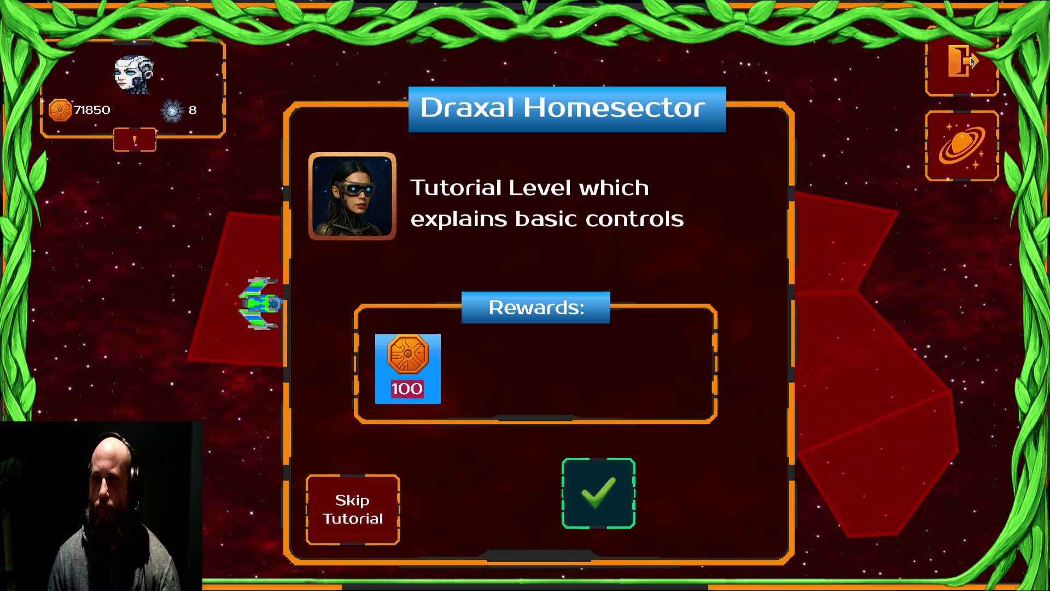
click(561, 481)
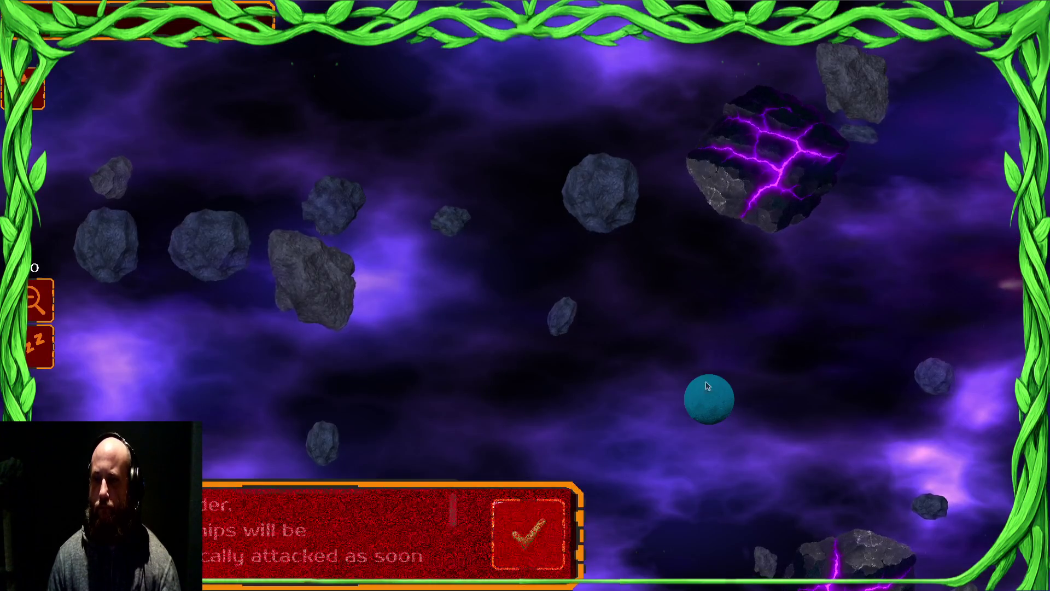
key(Escape)
click(513, 397)
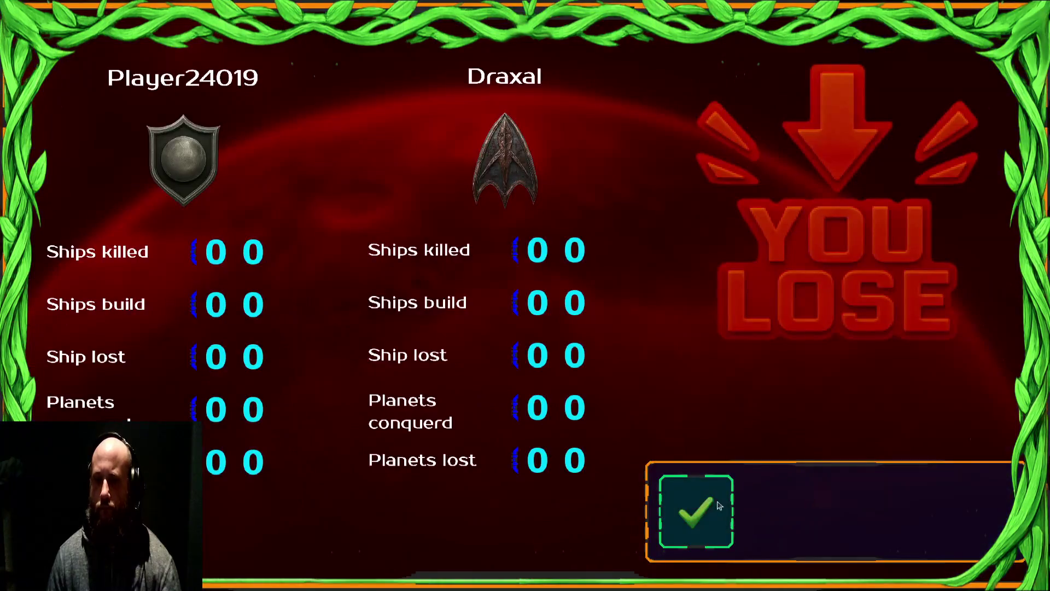
click(697, 525)
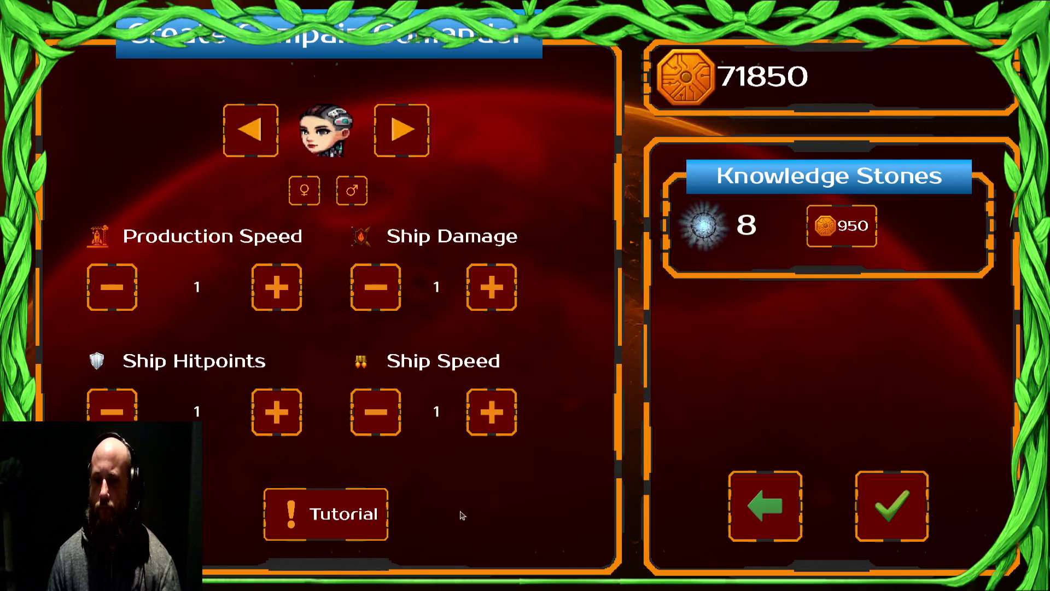
Quit the game and show the whole scene in the 2D view
click(797, 522)
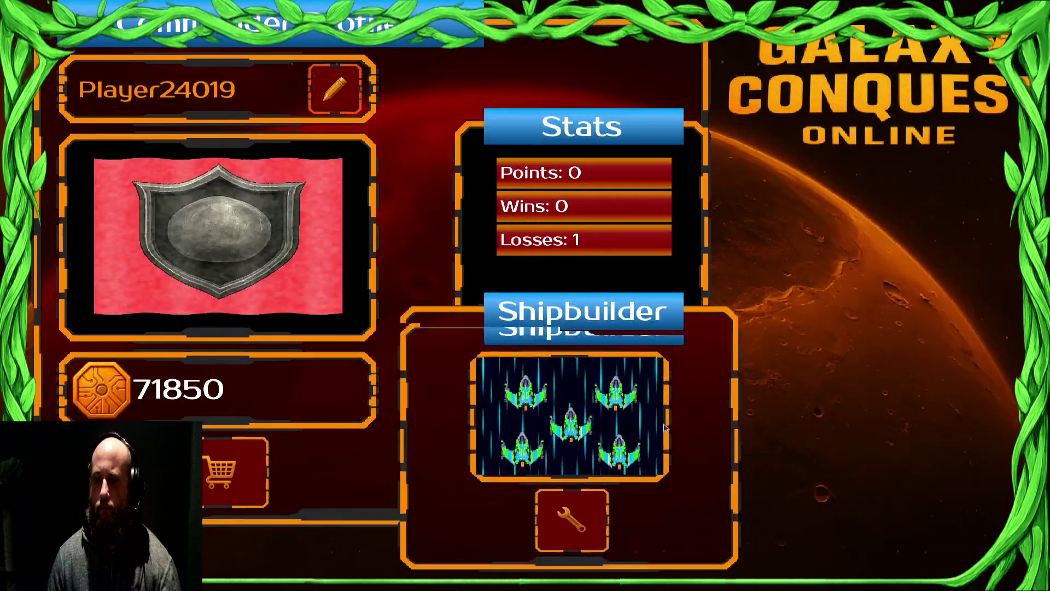
click(934, 482)
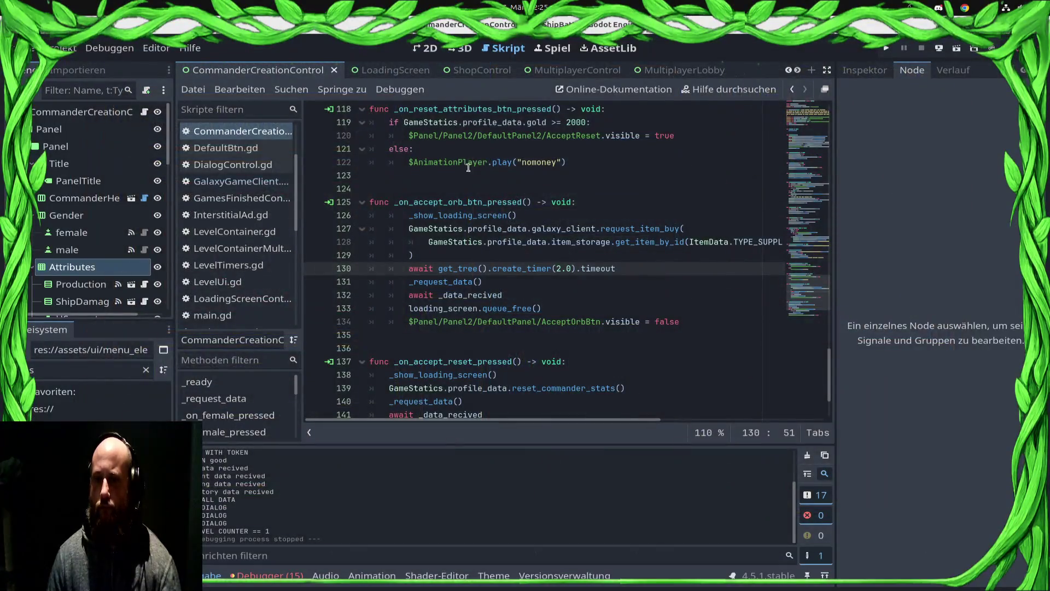
click(429, 48)
scroll(559, 251, down, 6)
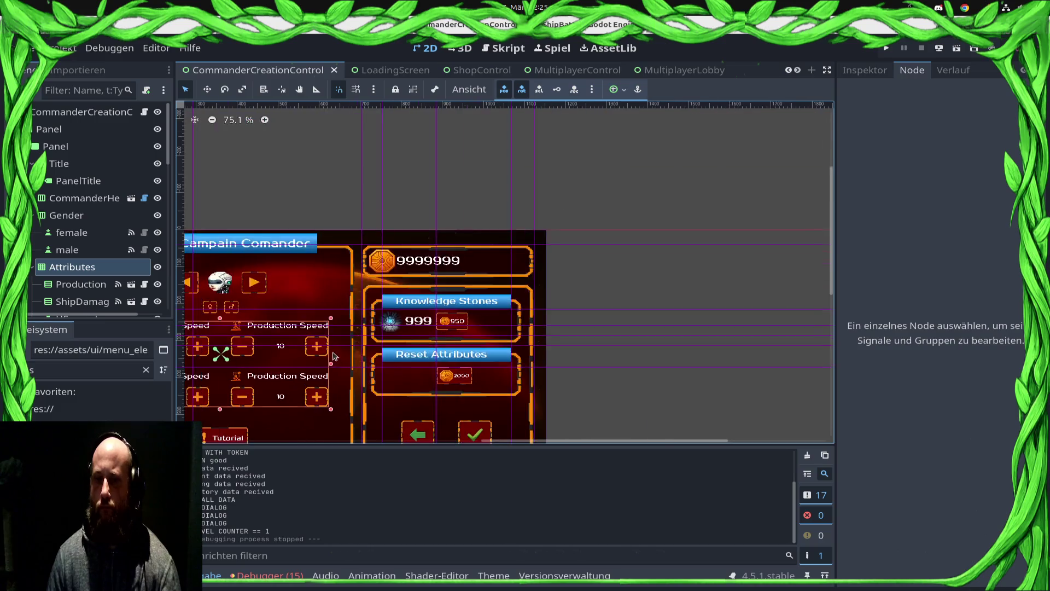
drag(559, 250, 615, 220)
Select the DialogControl node and review its Inspector properties and script
click(473, 328)
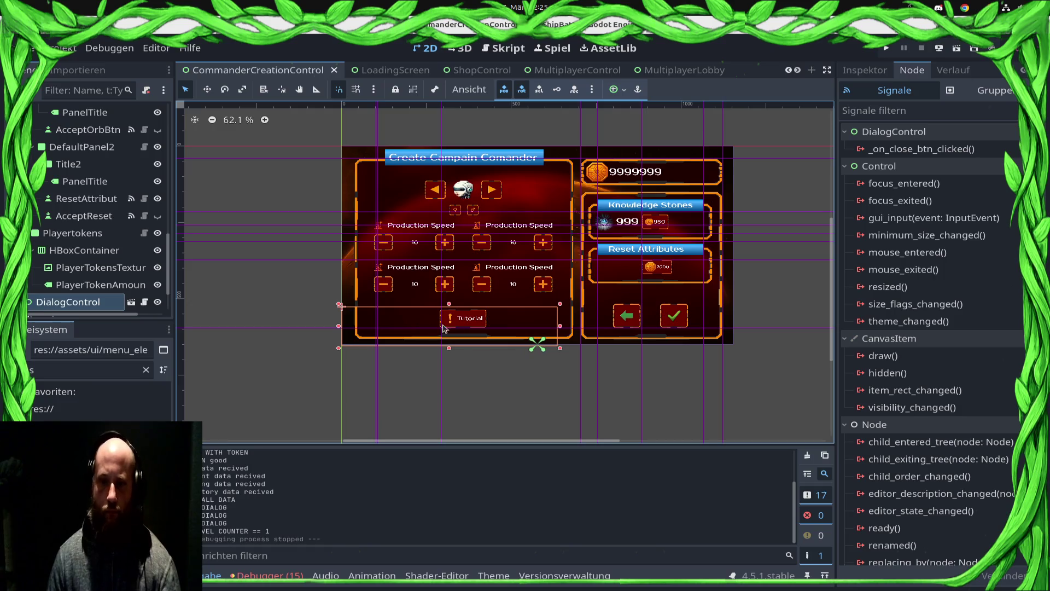
scroll(98, 284, down, 2)
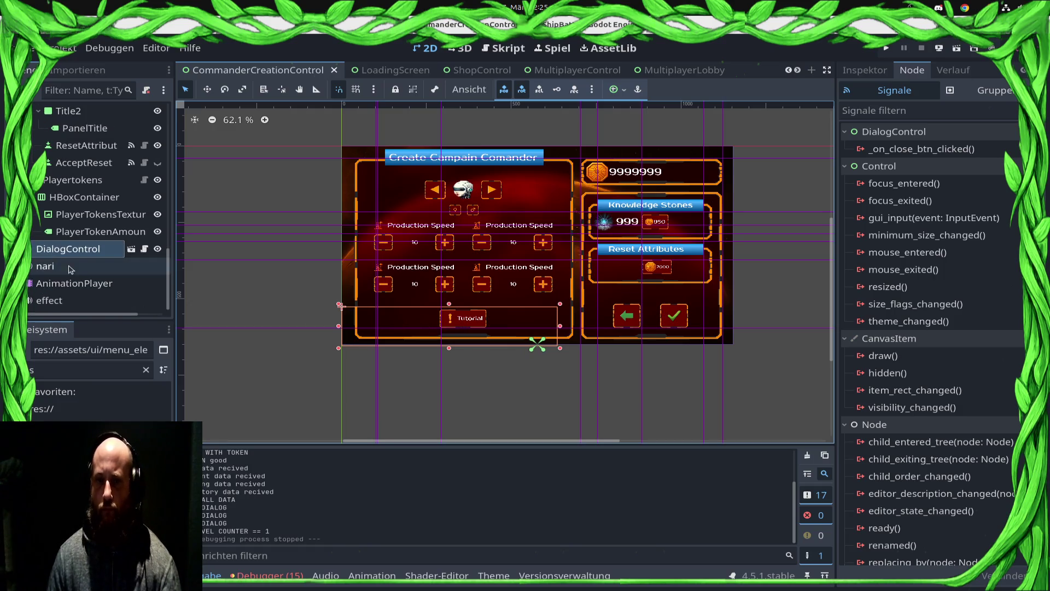
click(859, 72)
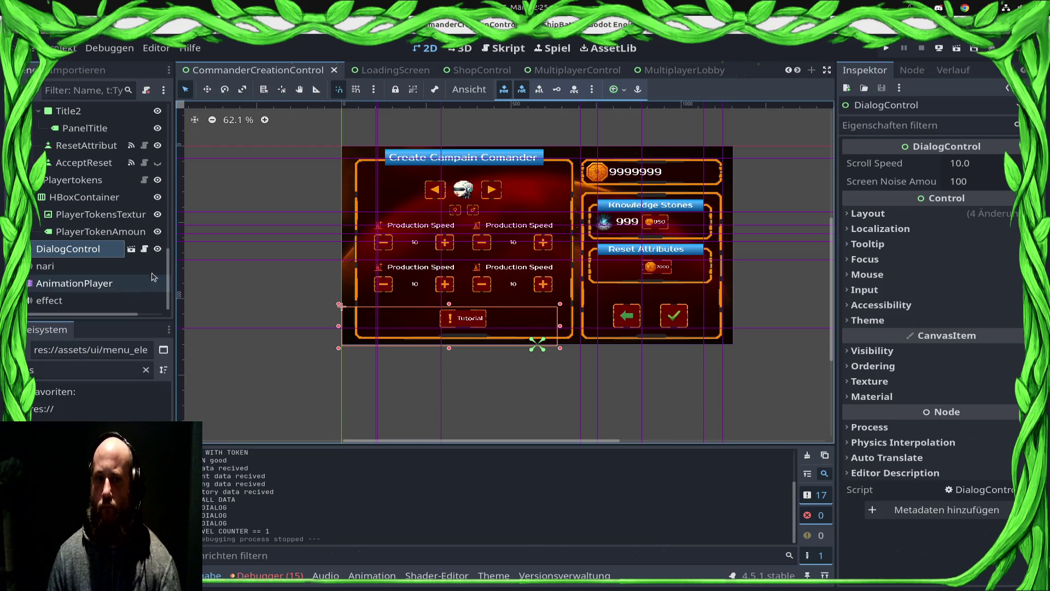
click(144, 249)
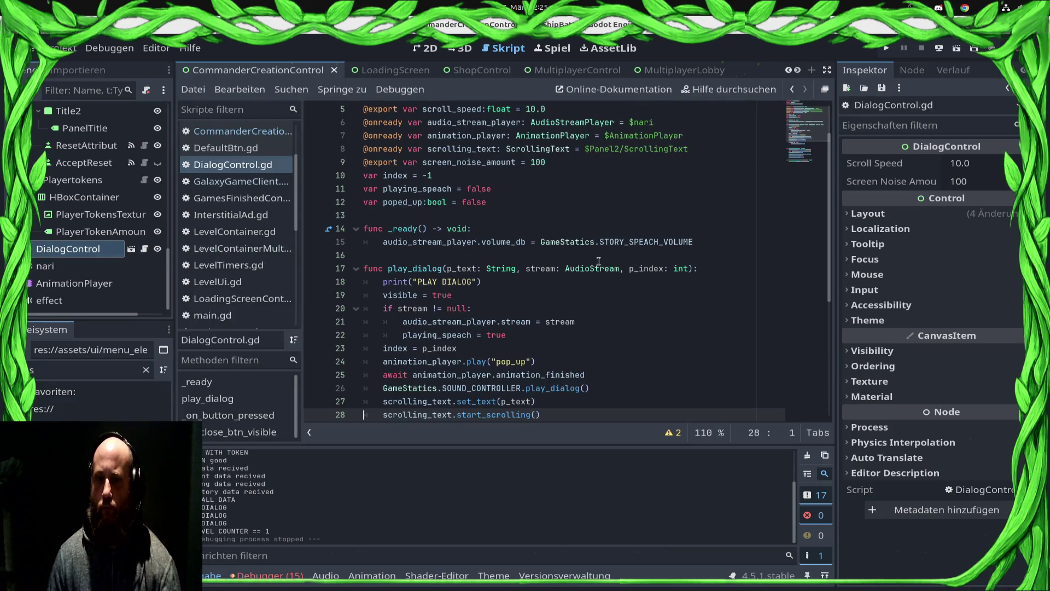
scroll(598, 261, down, 3)
scroll(595, 263, down, 2)
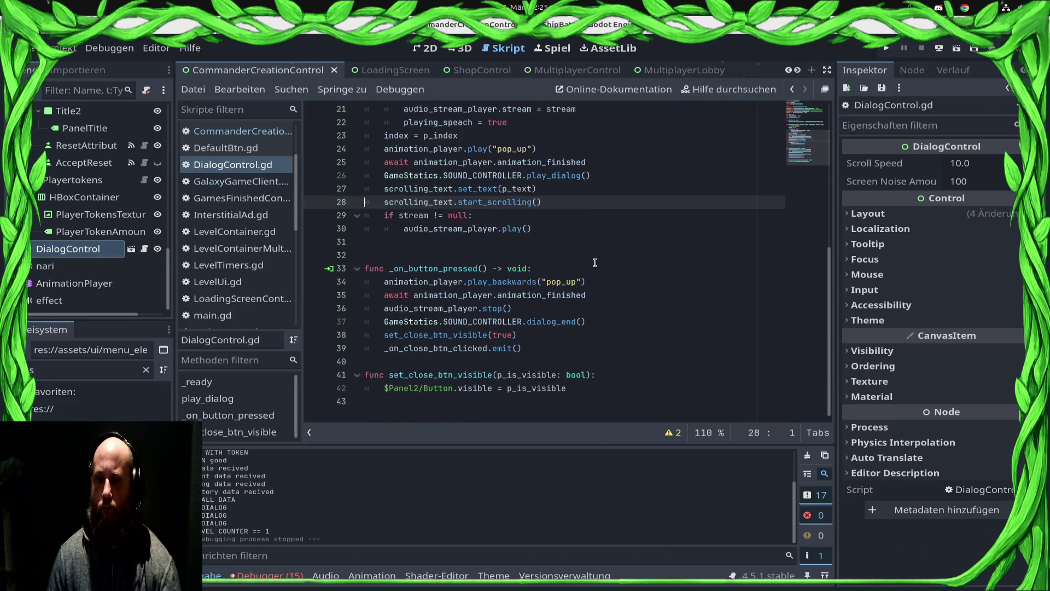
scroll(592, 262, up, 4)
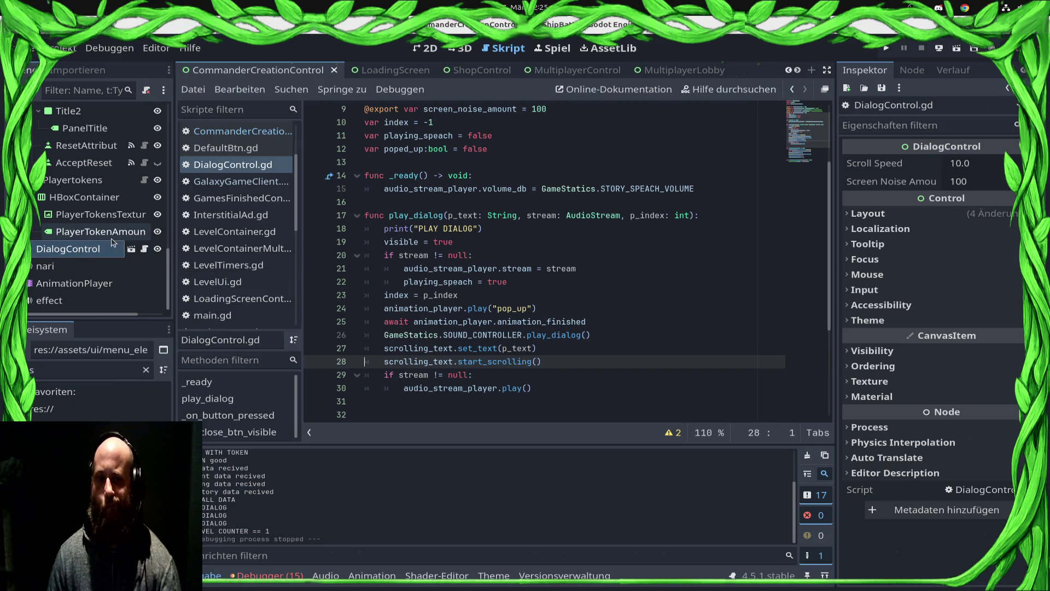
Expand DialogControl's Ordering properties, then open the DialogControl scene in its own tab
click(100, 254)
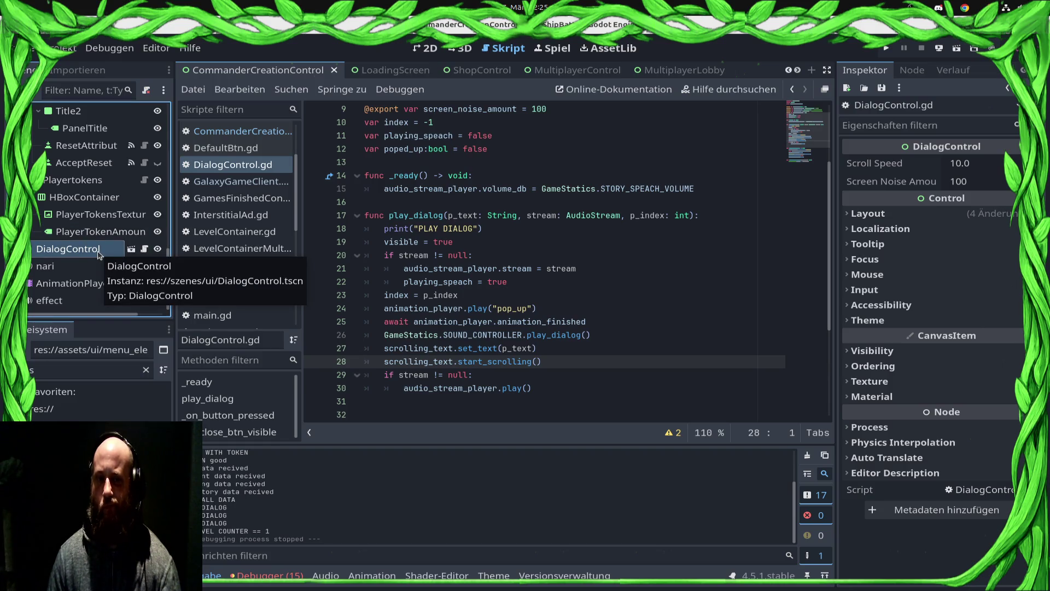
click(919, 366)
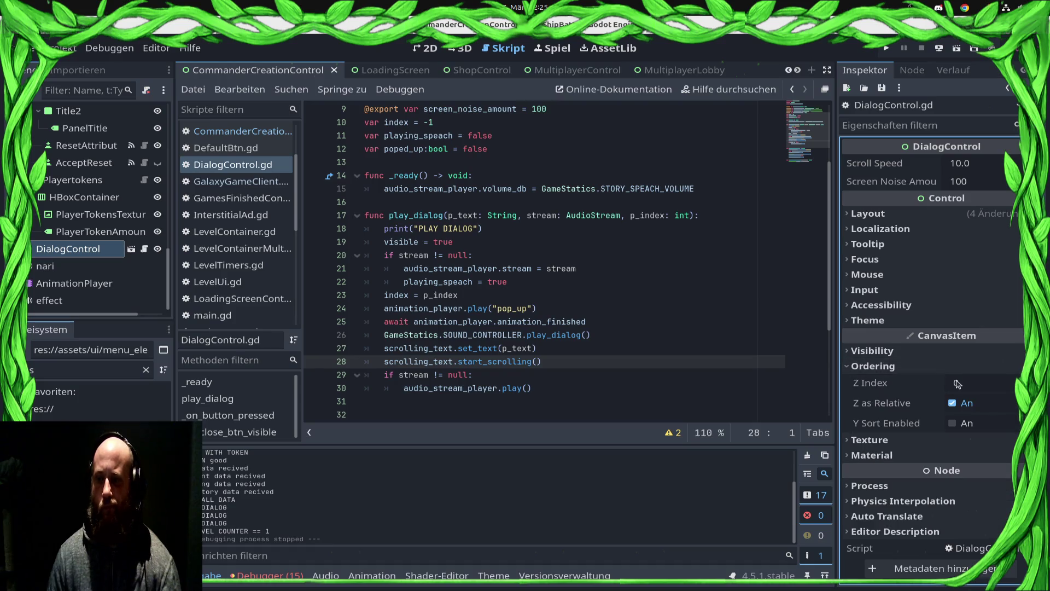
scroll(71, 262, up, 5)
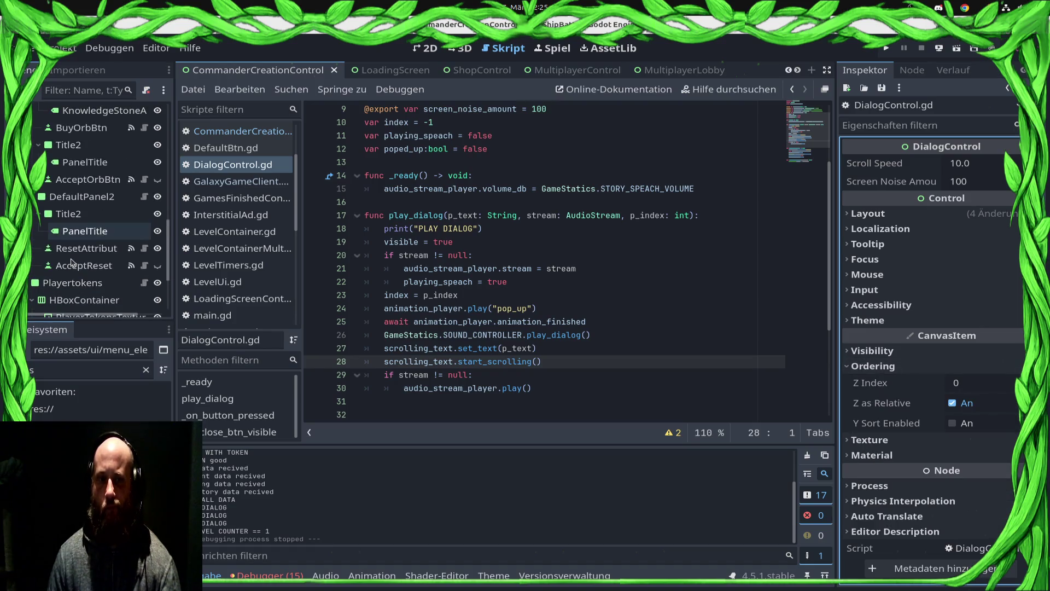
scroll(99, 261, up, 2)
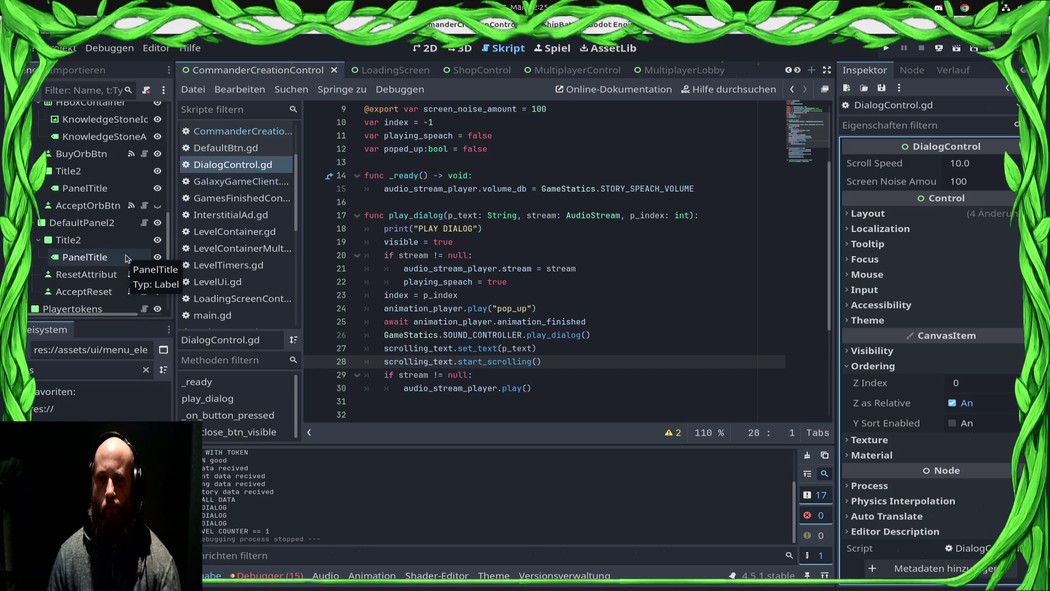
scroll(125, 258, down, 5)
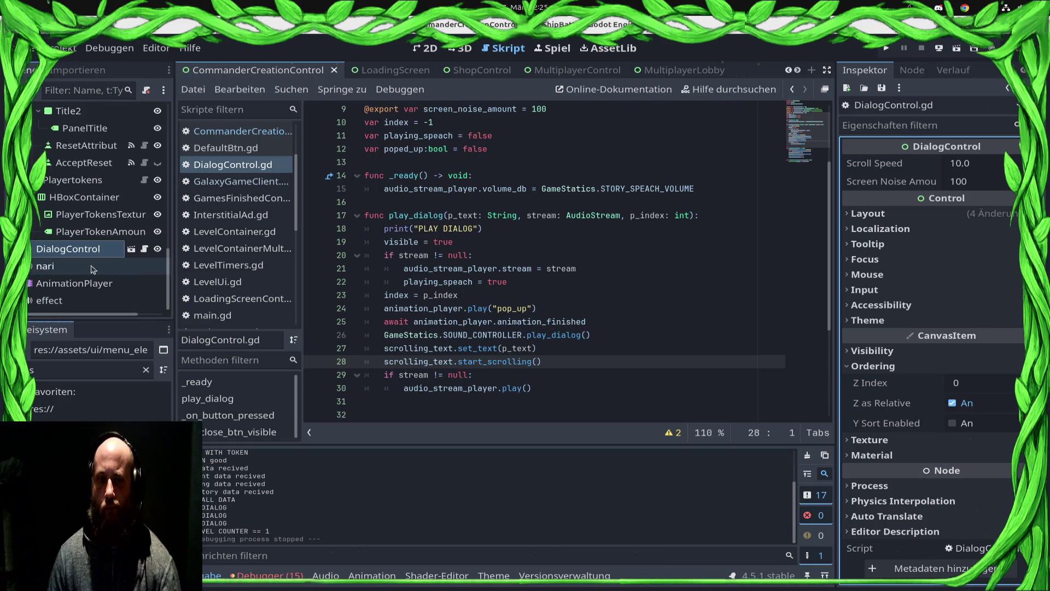
click(132, 250)
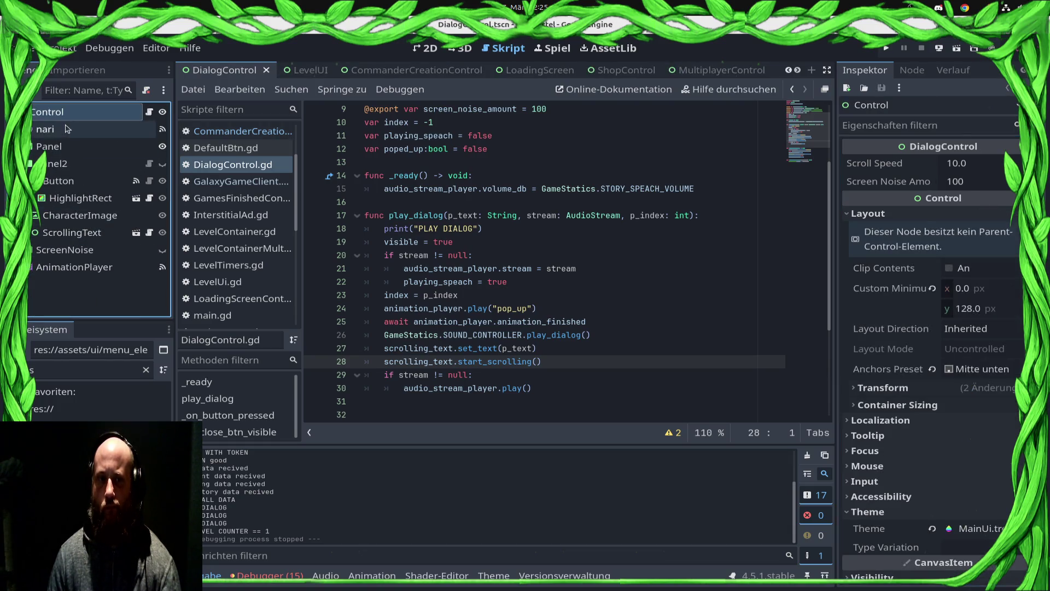
Set the root Control's mouse filter to Ignore and save the scene
click(82, 146)
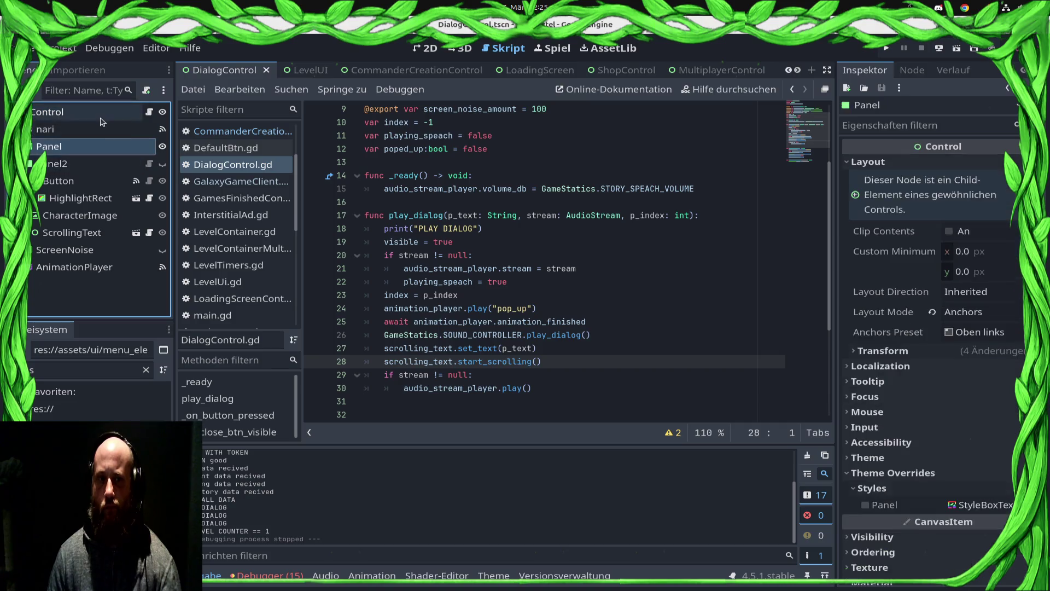
click(66, 111)
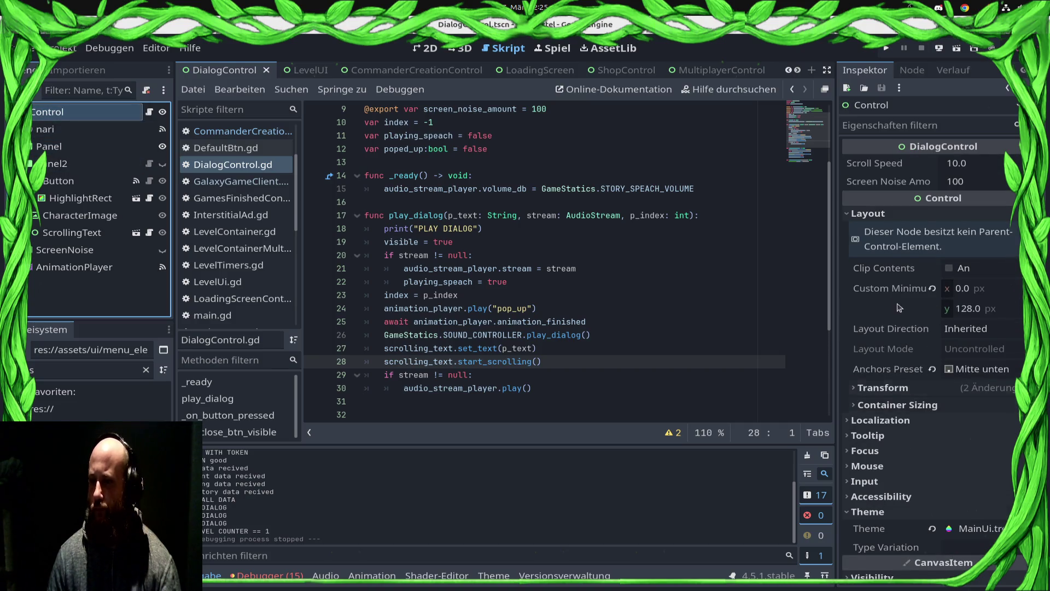
scroll(942, 359, down, 5)
click(987, 303)
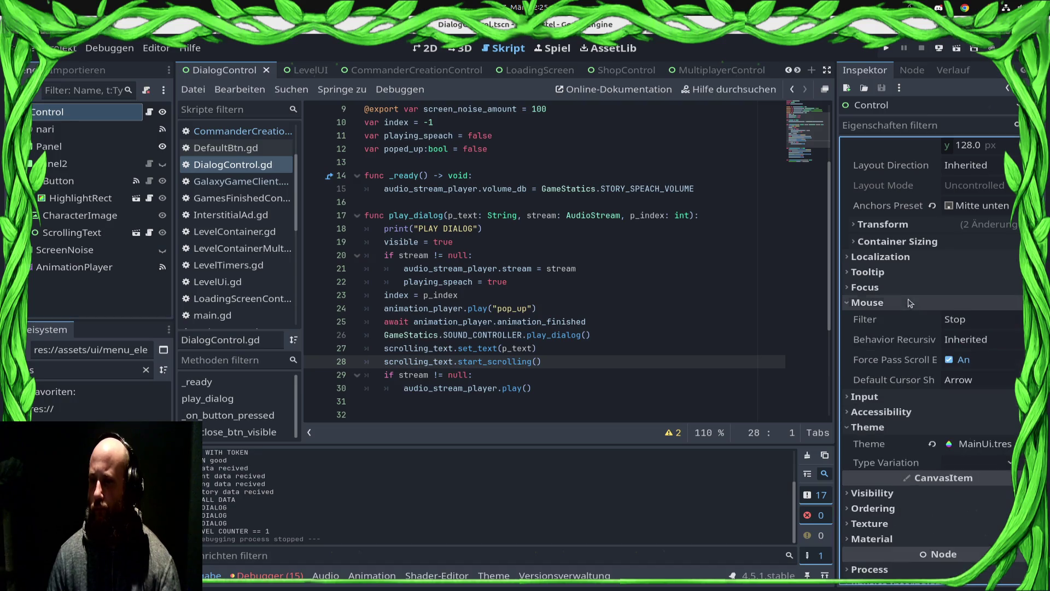
click(984, 320)
click(978, 369)
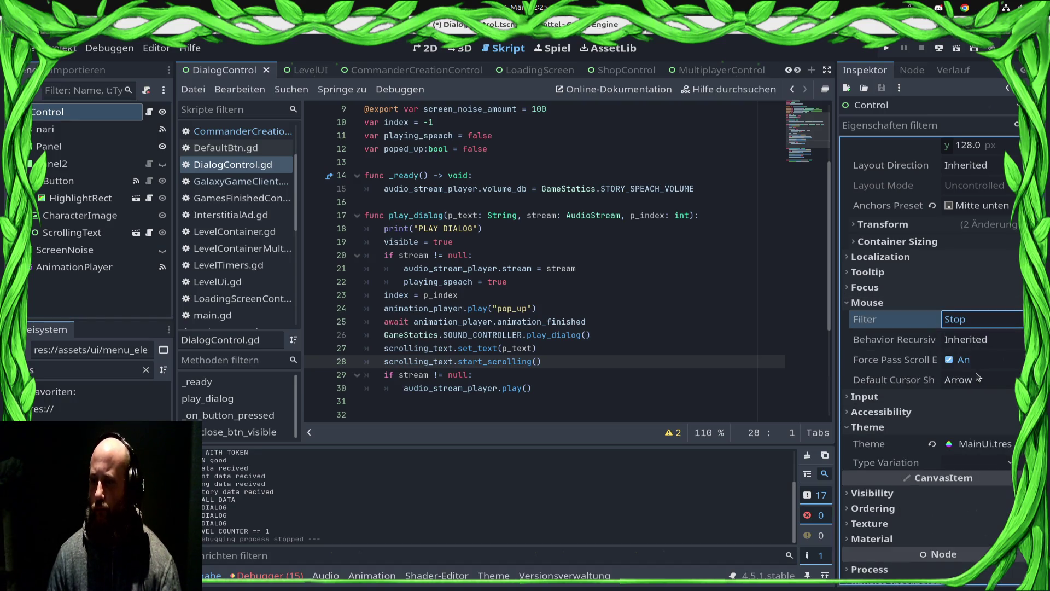
key(ctrl+s)
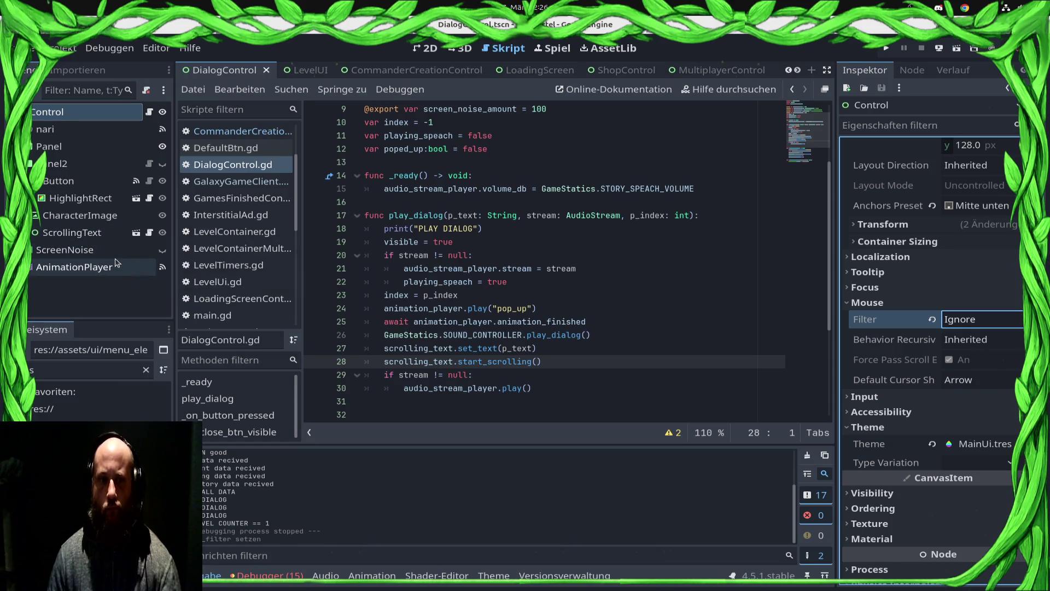
Set the Button's Mouse Behavior Recursive to Disabled and save the scene
click(58, 180)
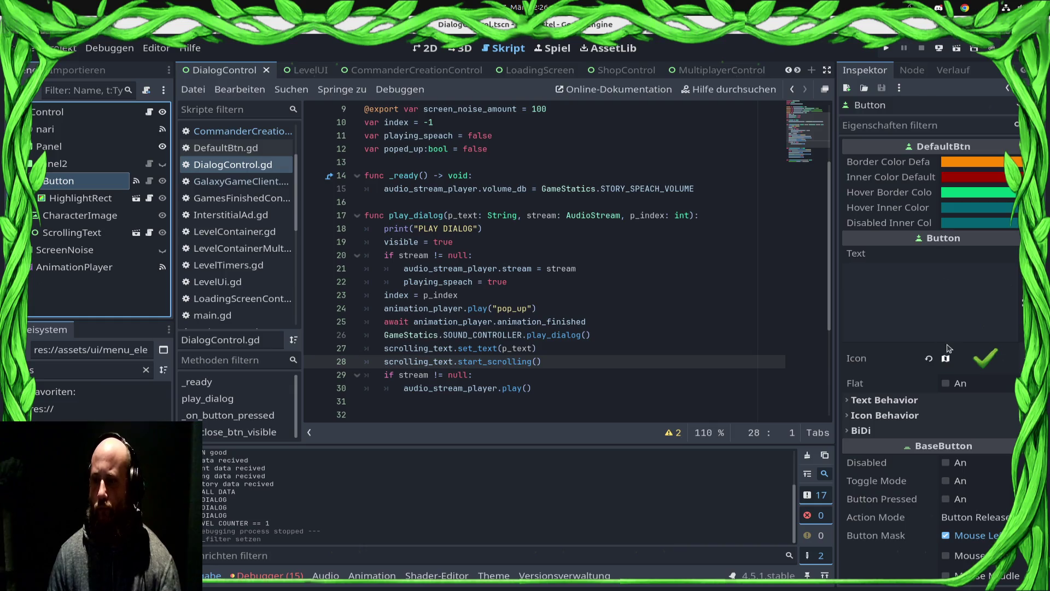
scroll(948, 349, down, 8)
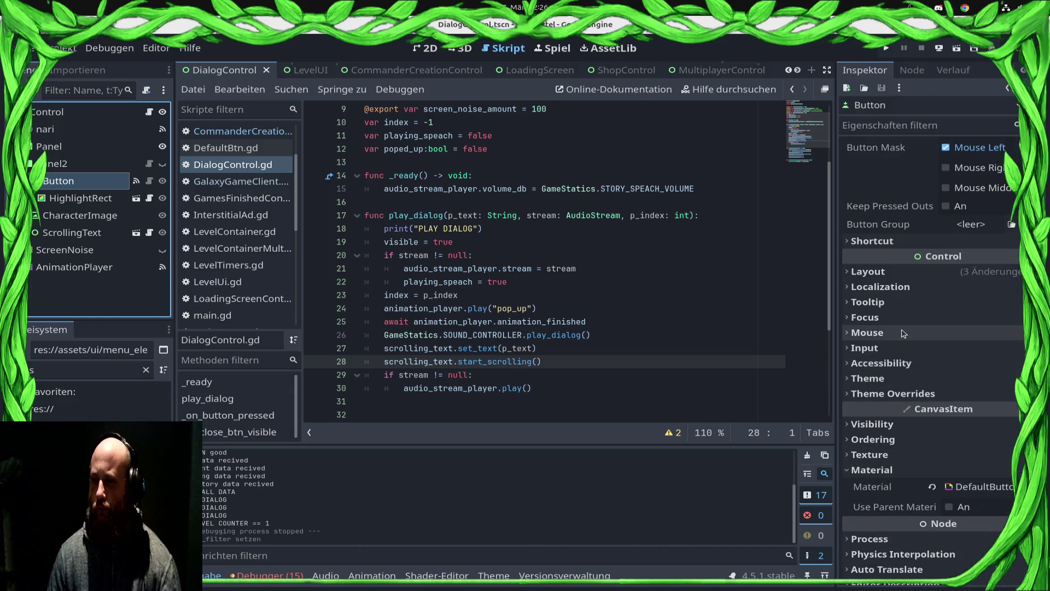
click(903, 332)
click(992, 350)
click(992, 355)
click(994, 370)
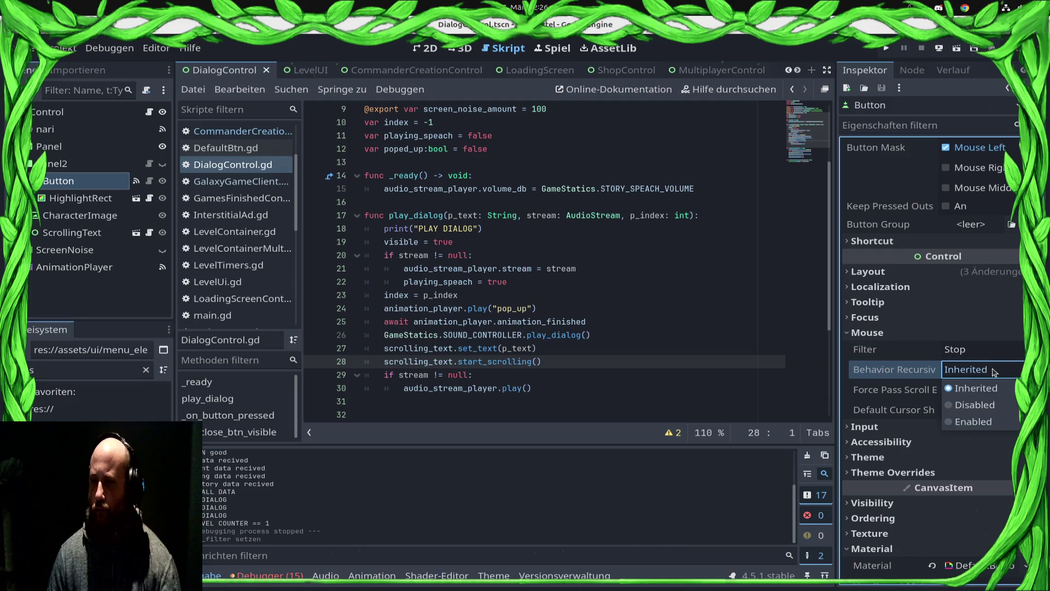
click(990, 405)
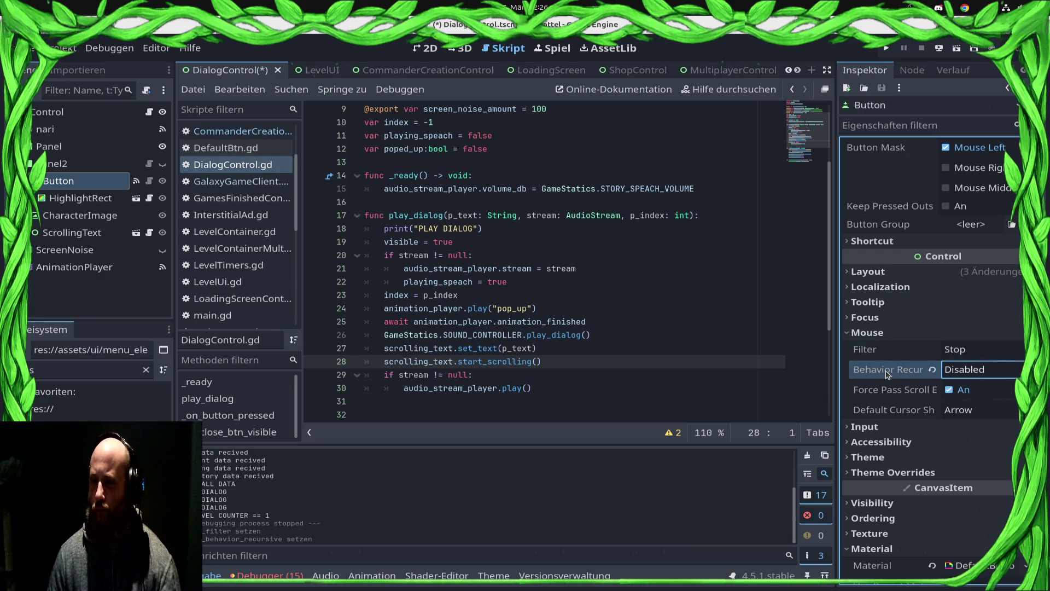
mouse_move(887, 374)
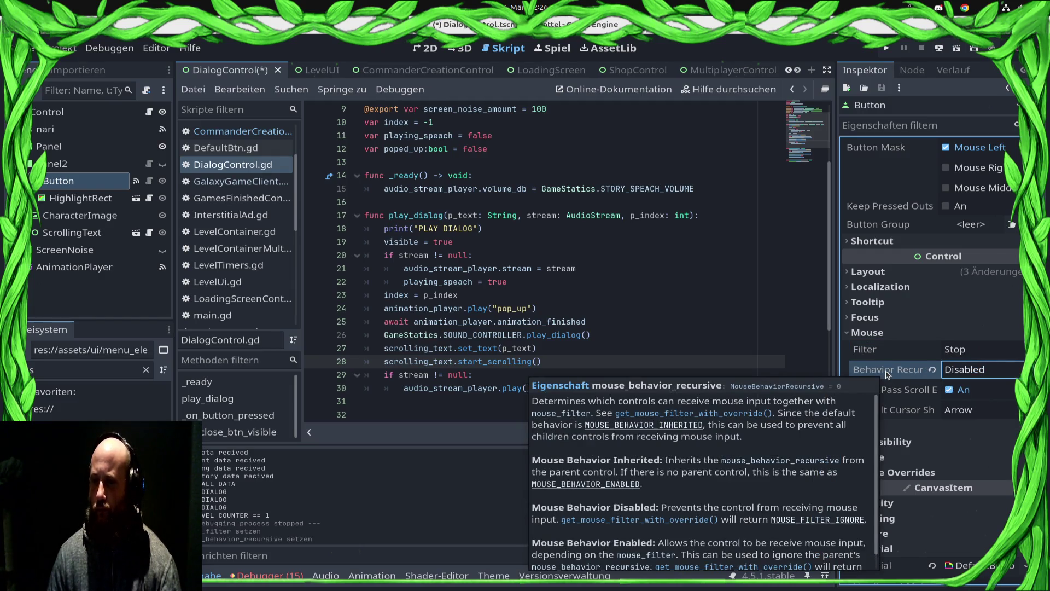
click(777, 255)
key(ctrl+s)
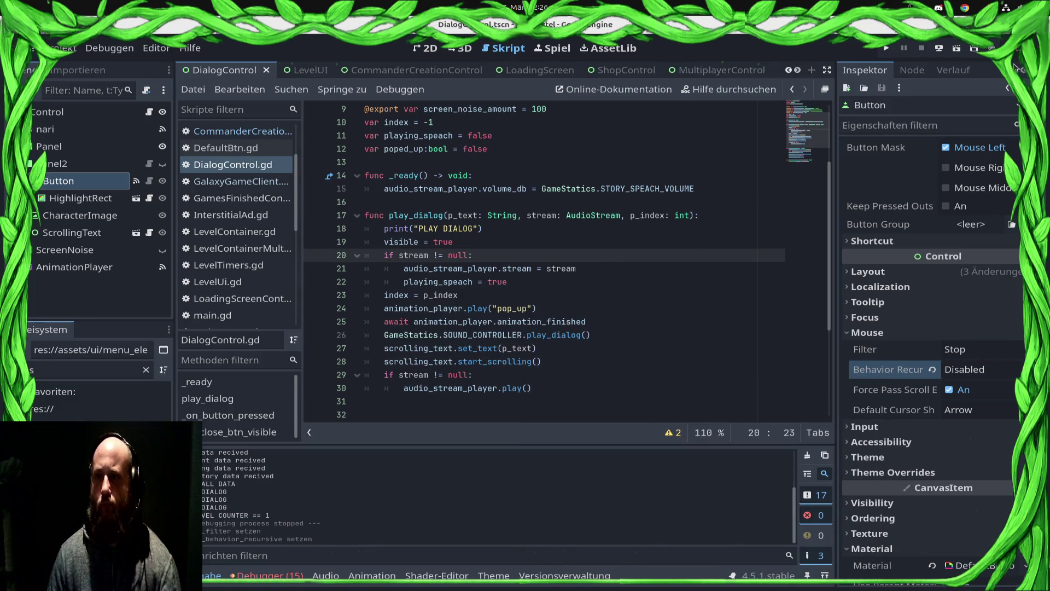
Restart the game, show and dismiss the tutorial dialog, then switch back toward Godot
click(962, 55)
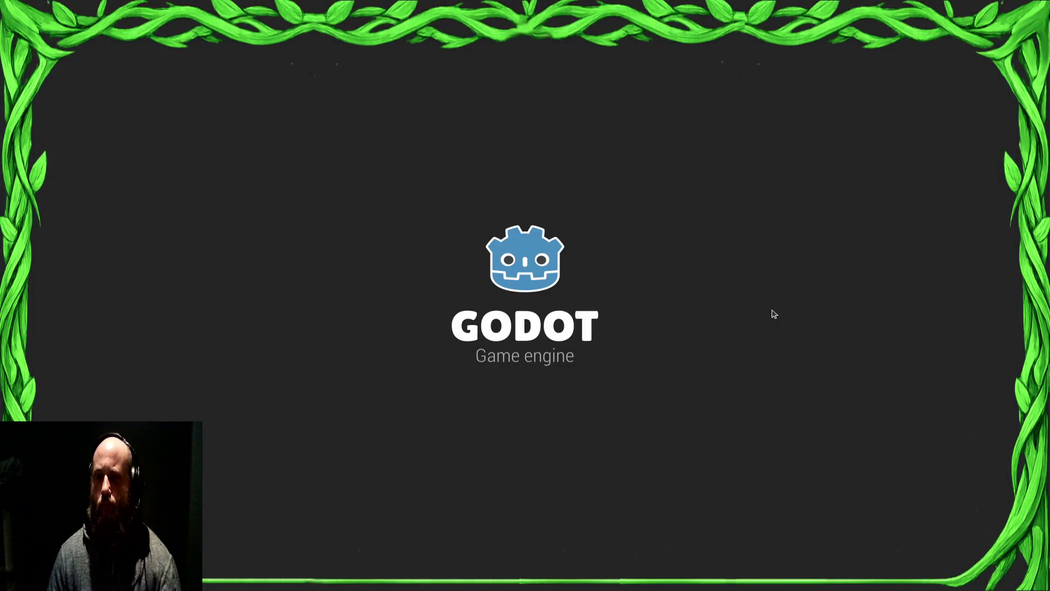
key(alt+F4)
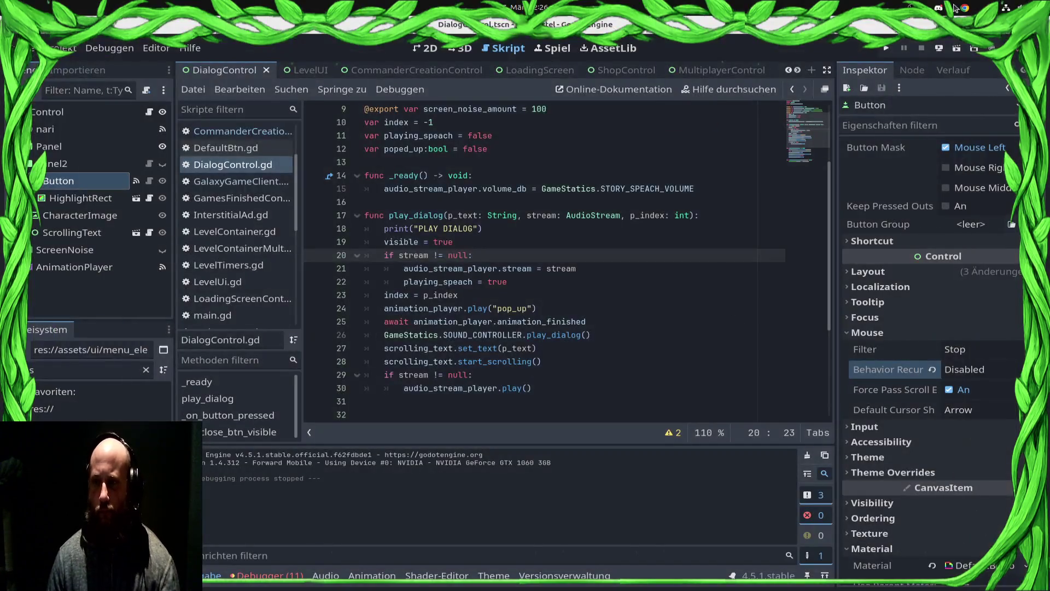
click(881, 49)
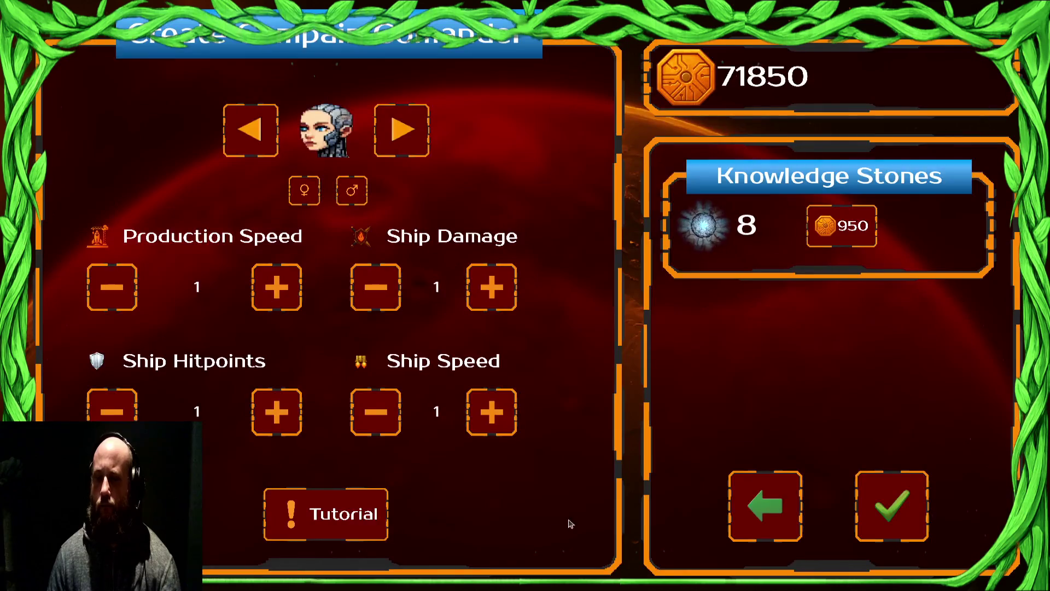
click(358, 516)
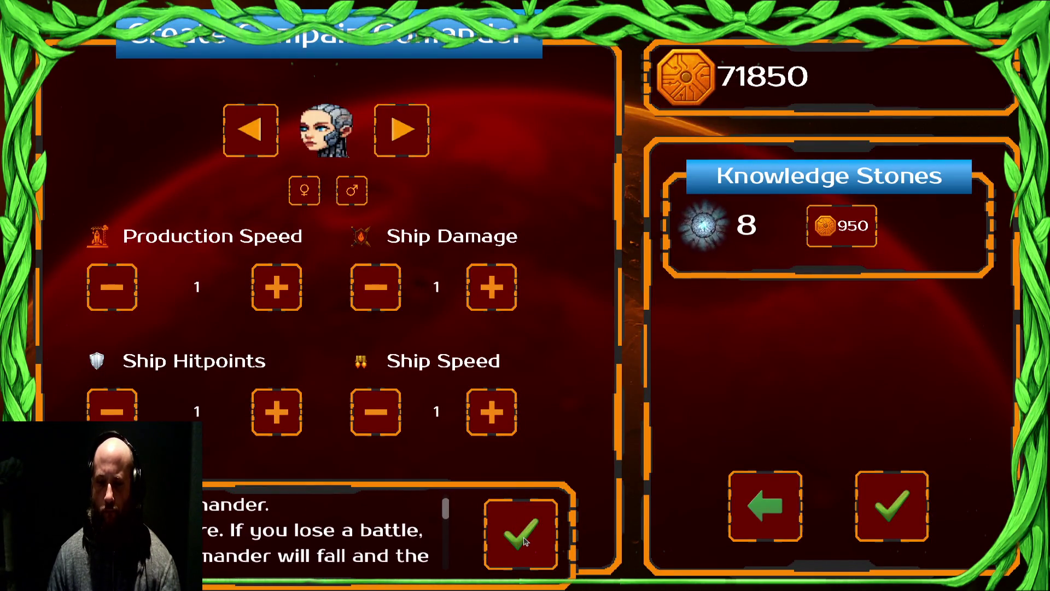
click(765, 507)
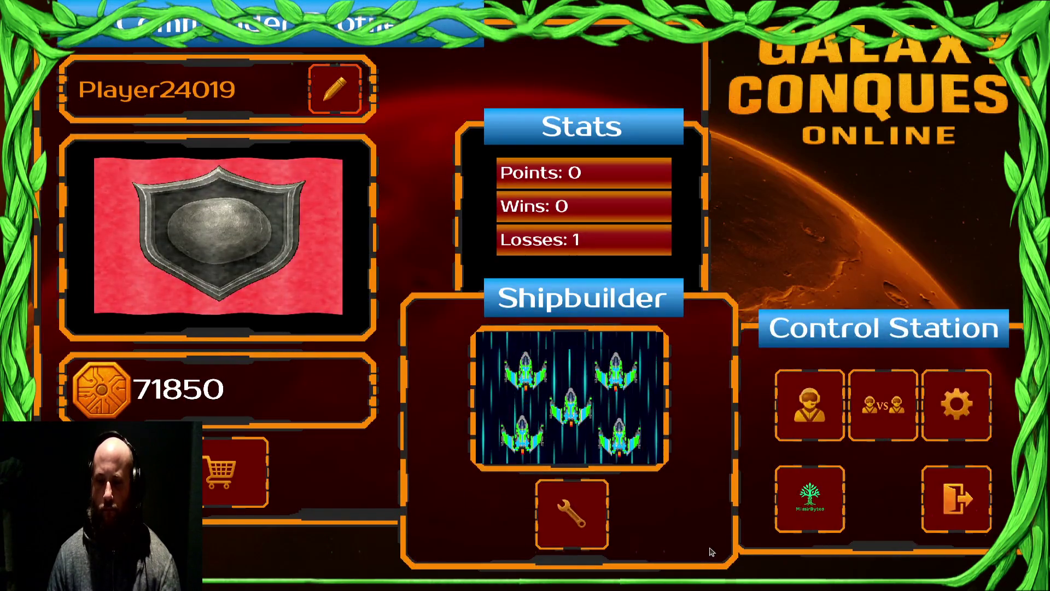
key(super)
Set the dialog root Control's mouse filter to Pass (Propagate) and save
click(799, 307)
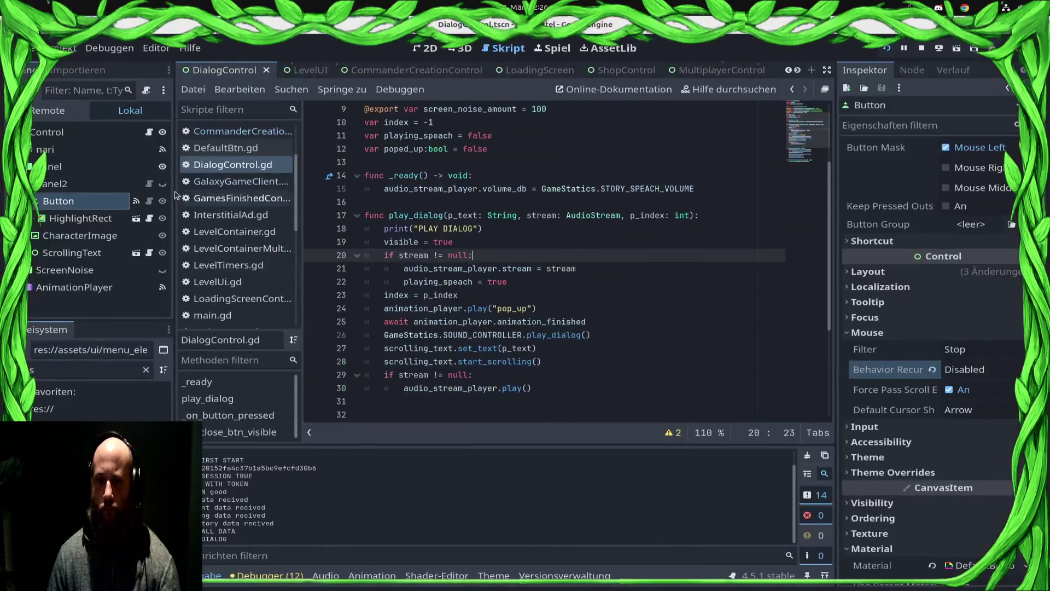
click(109, 133)
scroll(894, 210, up, 5)
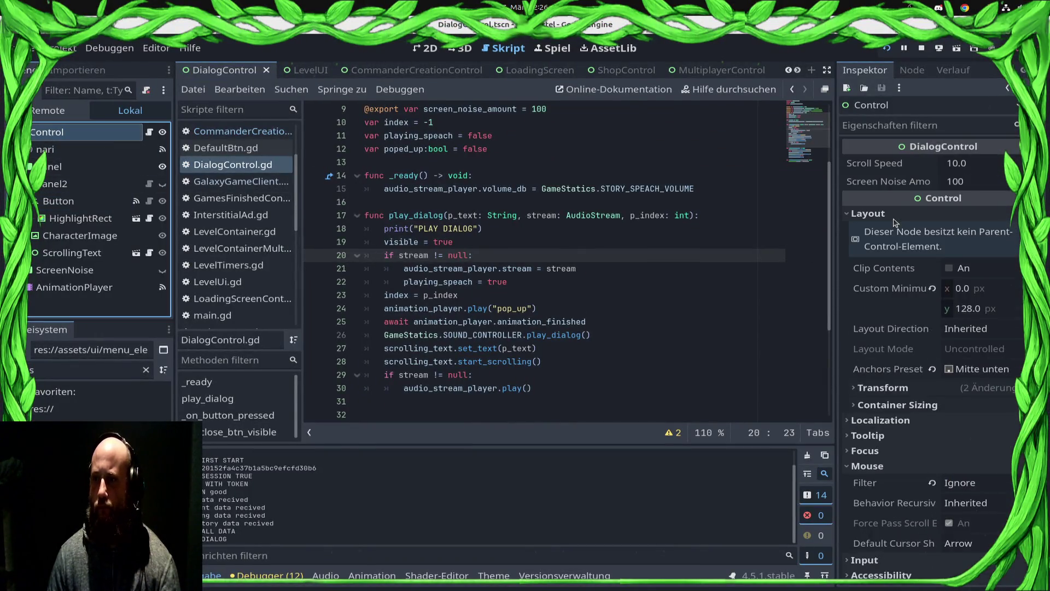
scroll(957, 387, down, 5)
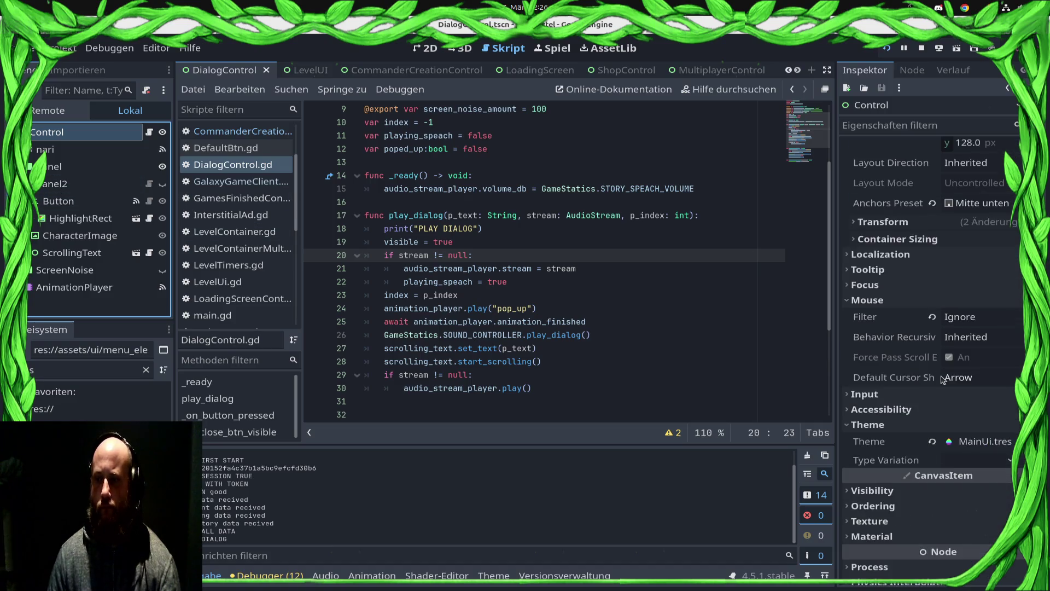
click(981, 318)
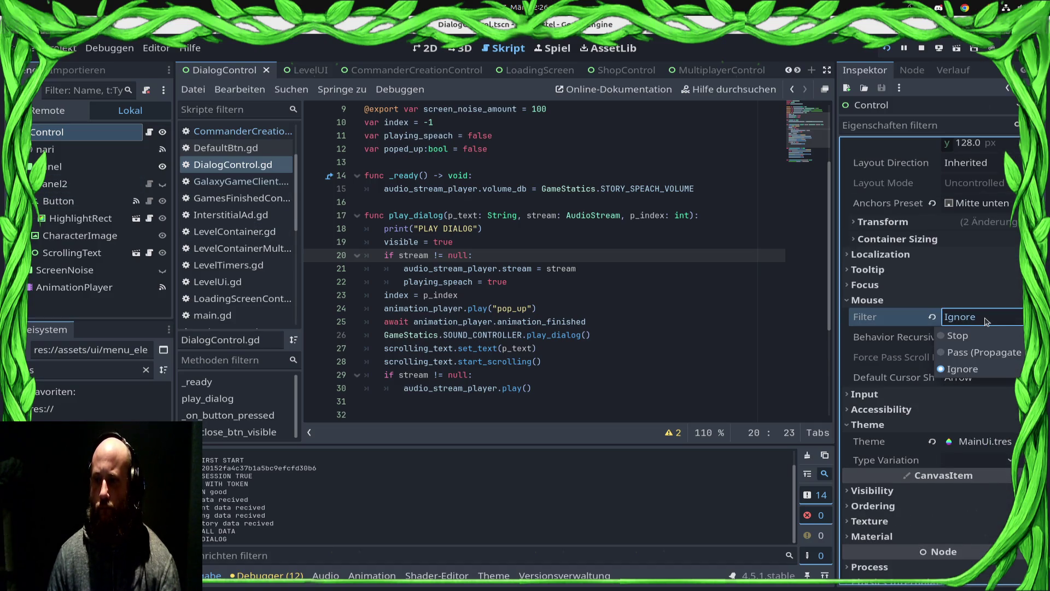
click(992, 351)
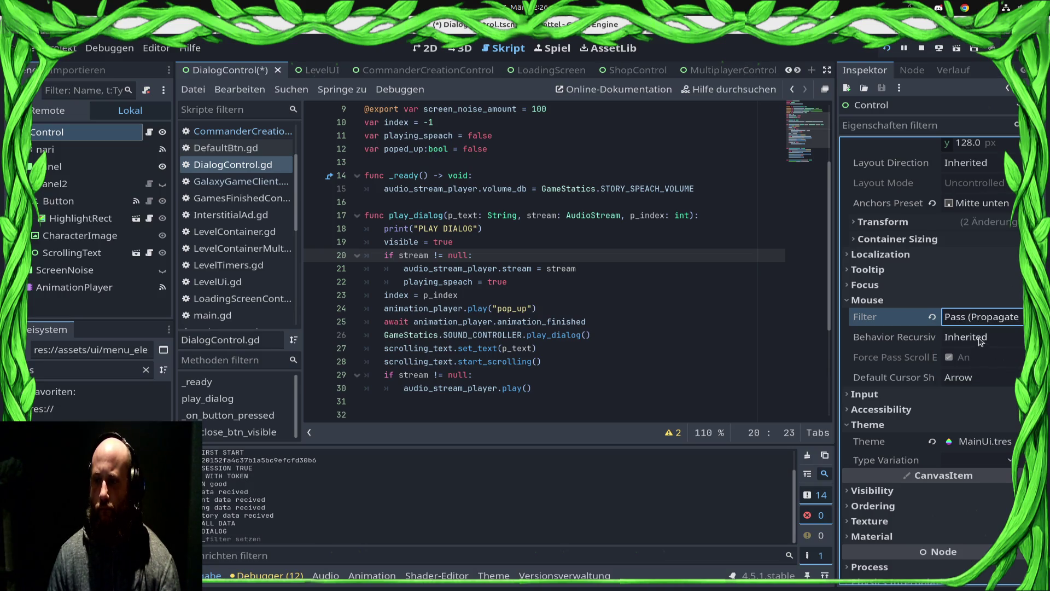
key(ctrl+s)
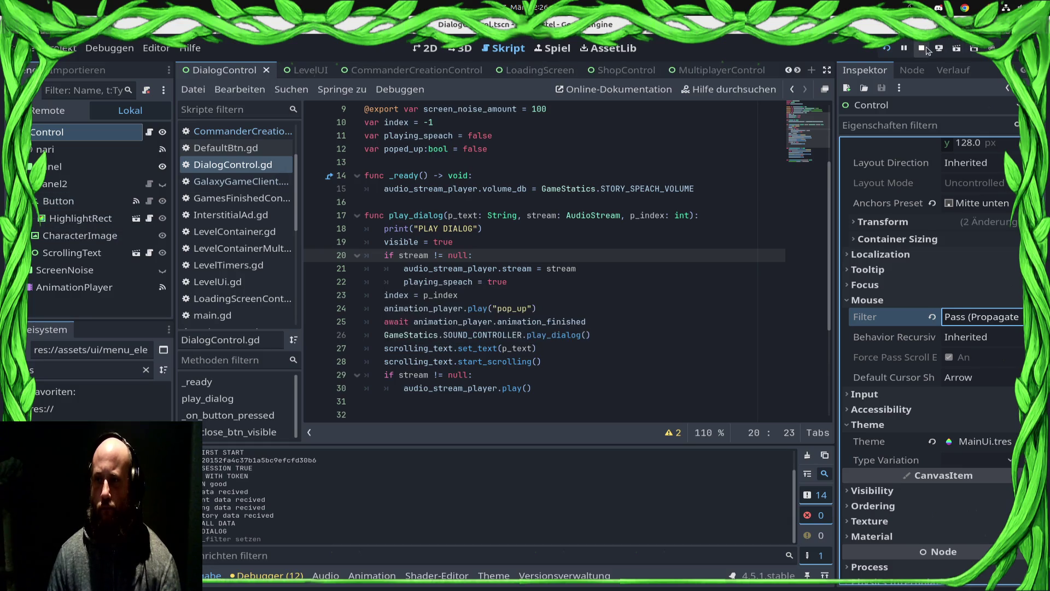
Restart the game, check the campaign commander creation screen and profile, then exit
click(921, 48)
click(882, 50)
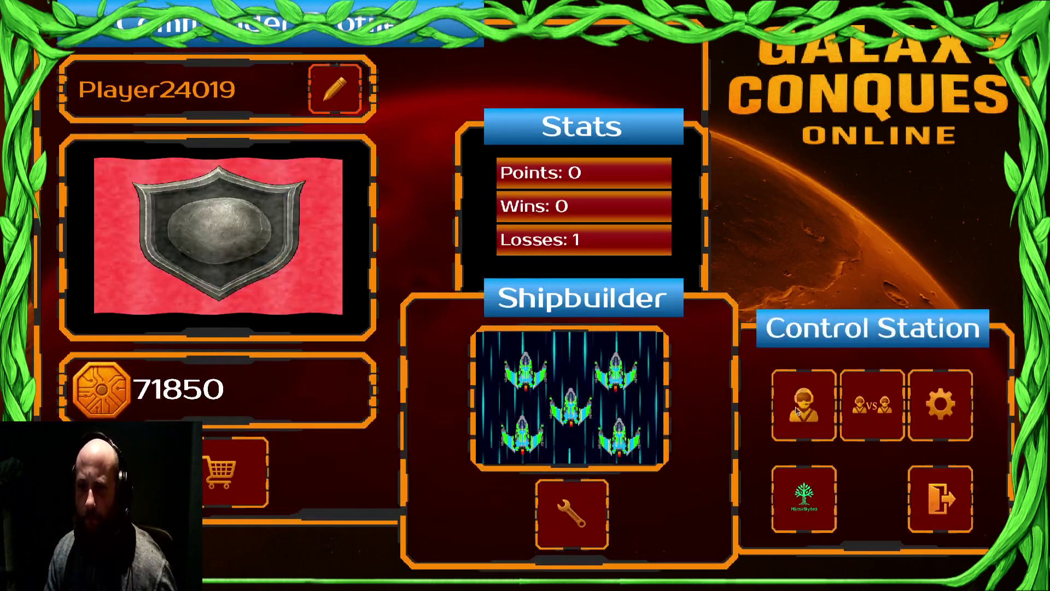
click(805, 407)
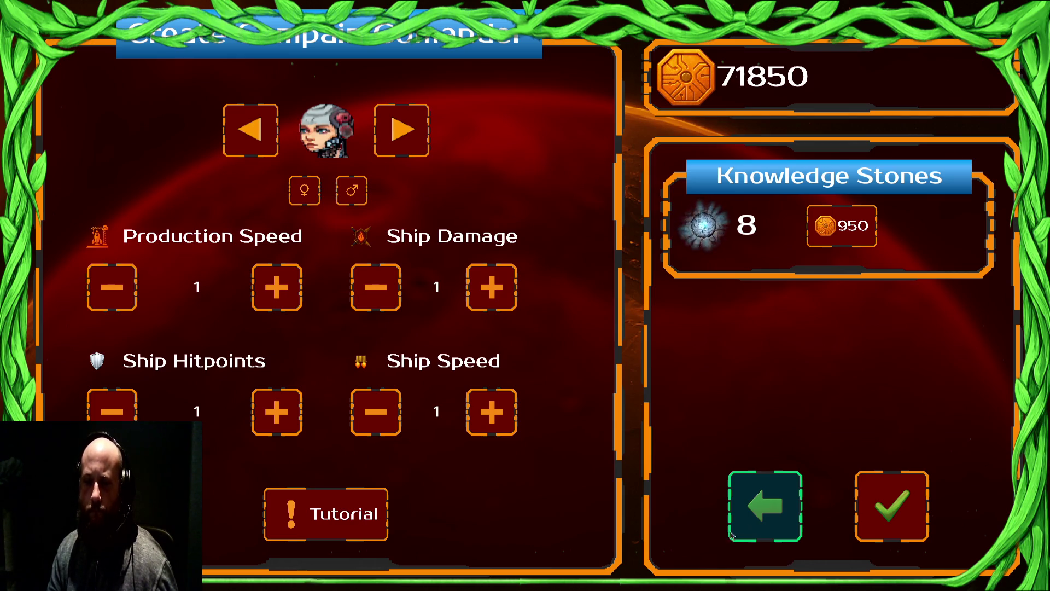
click(783, 515)
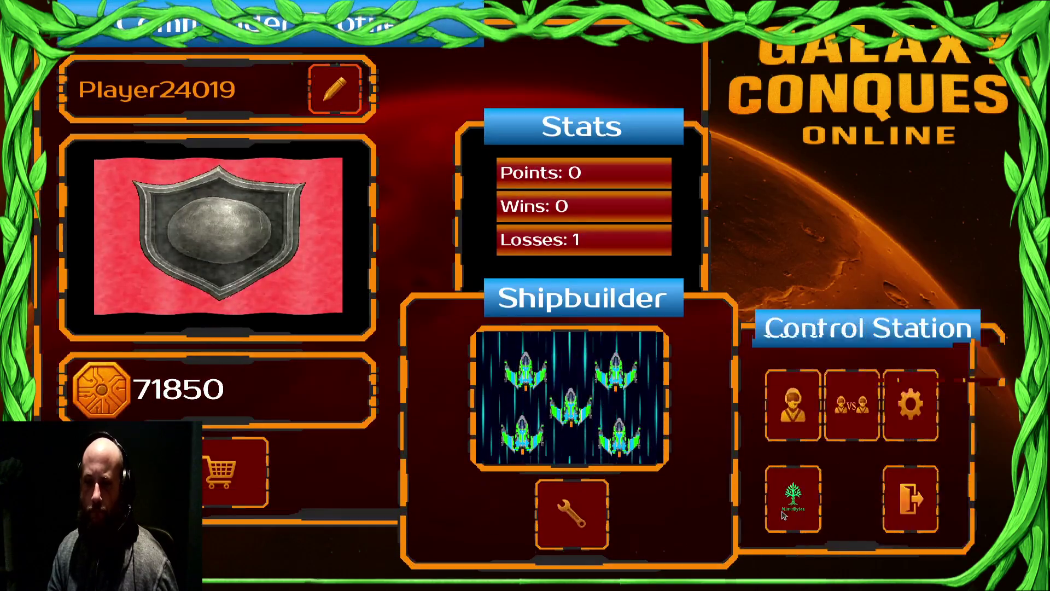
click(956, 497)
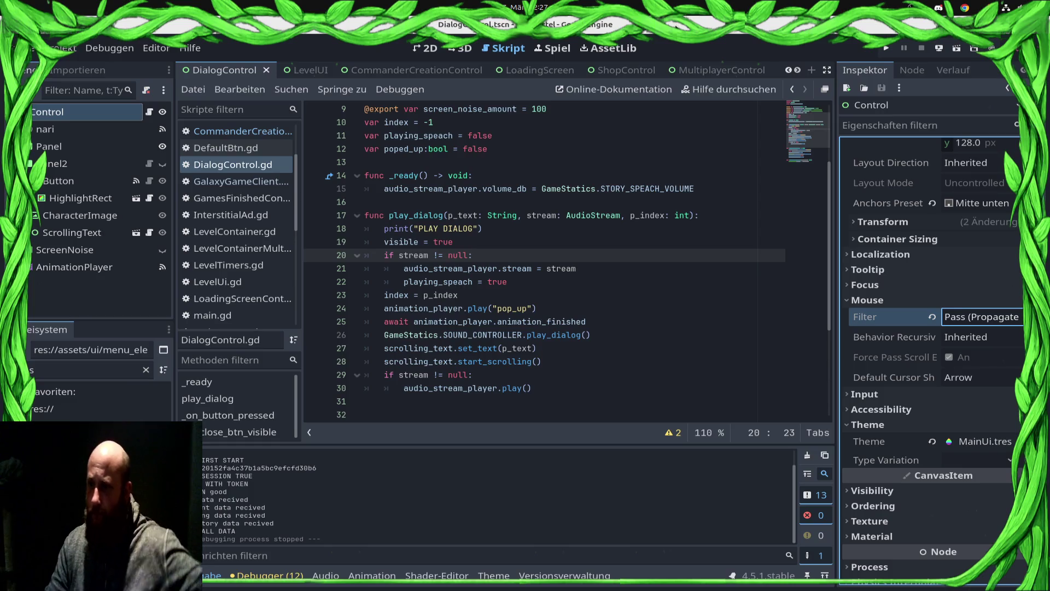
Change the root Control's mouse filter to Stop, save, and view the dialog in 2D
click(981, 317)
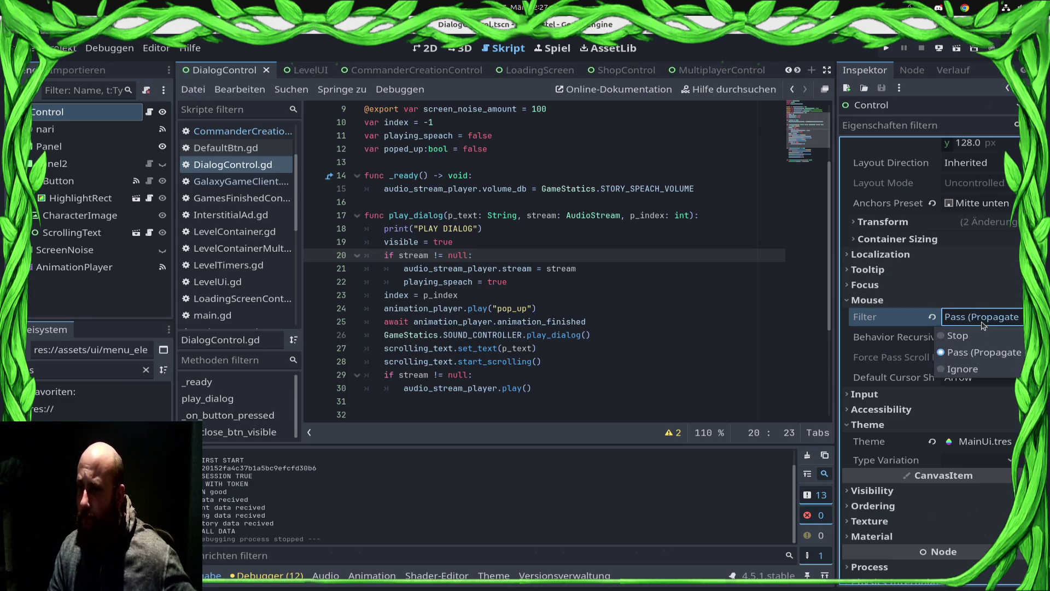
click(966, 334)
key(ctrl+s)
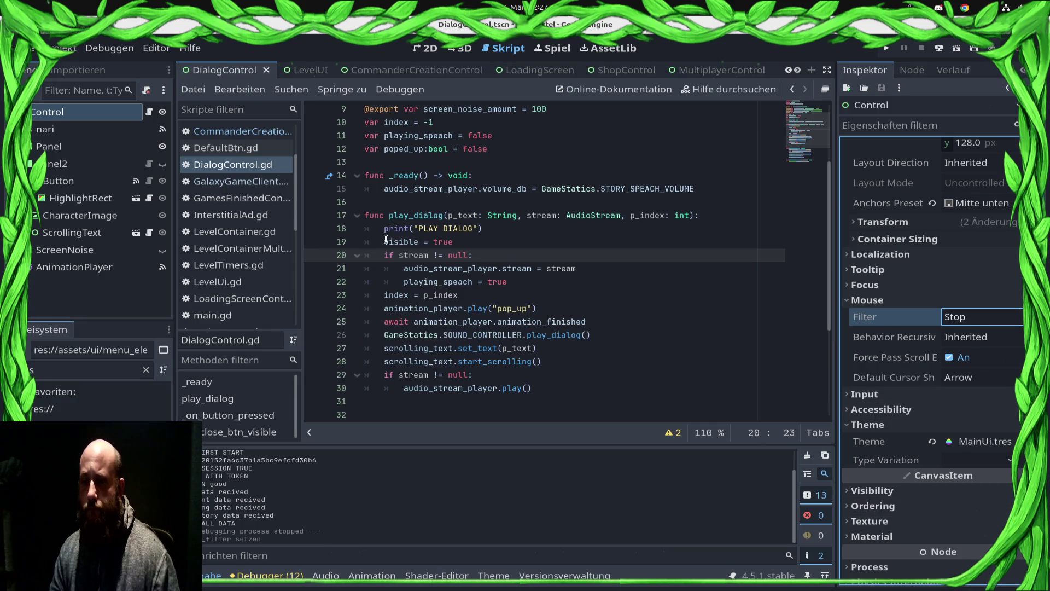
click(426, 48)
scroll(428, 251, down, 2)
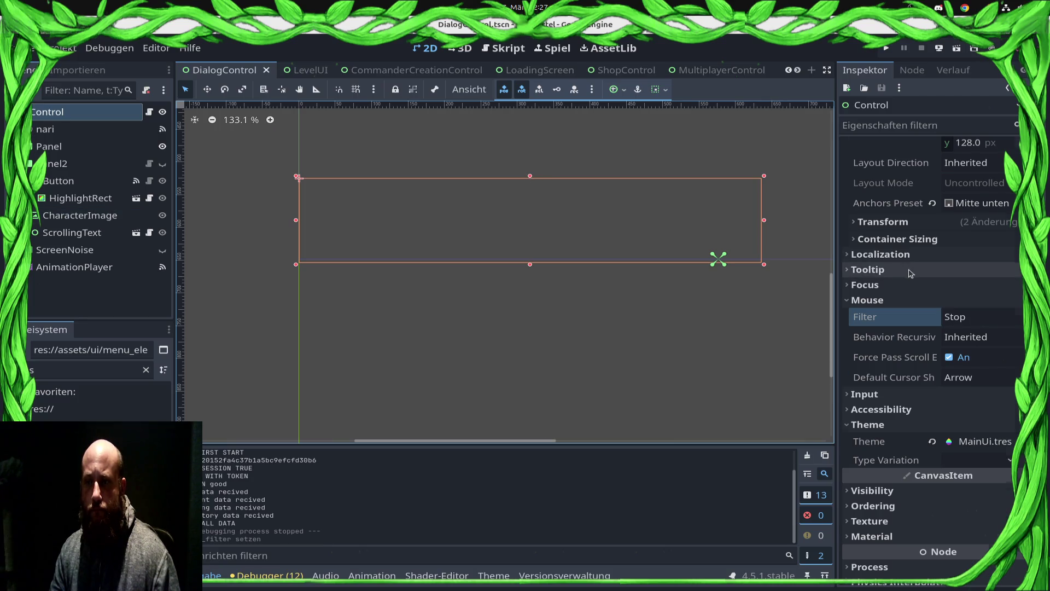
Open the RESET animation timeline and inspect the Panel scale and Panel2 visible and modulate tracks
scroll(908, 274, up, 5)
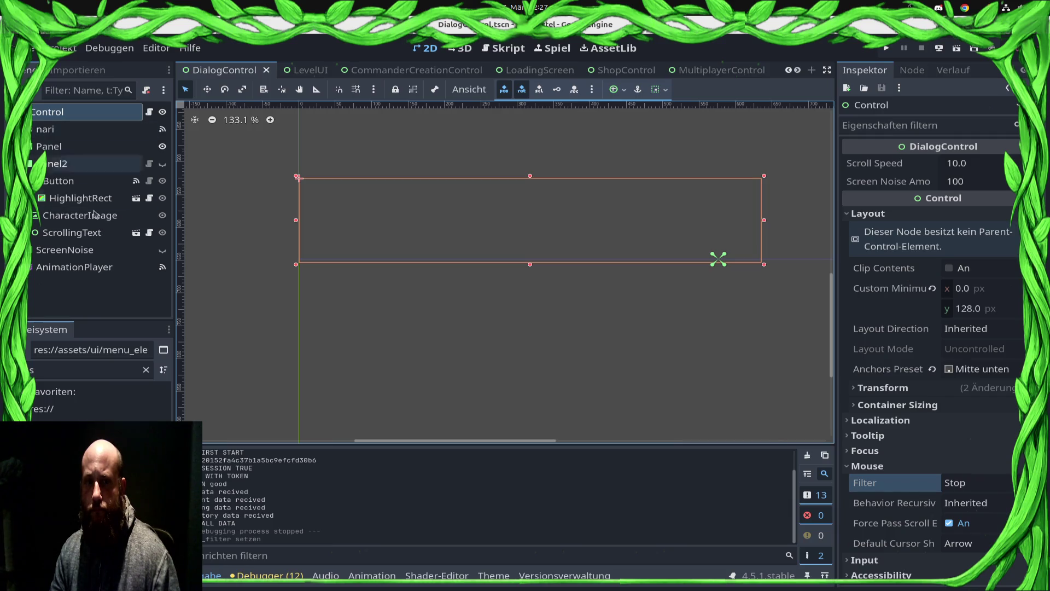
click(64, 250)
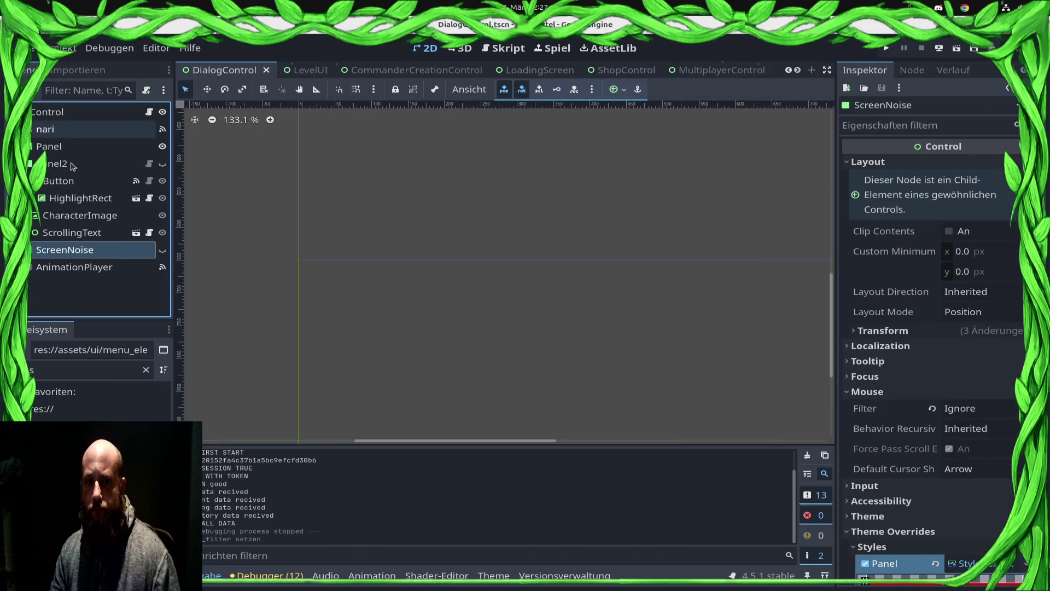
click(87, 268)
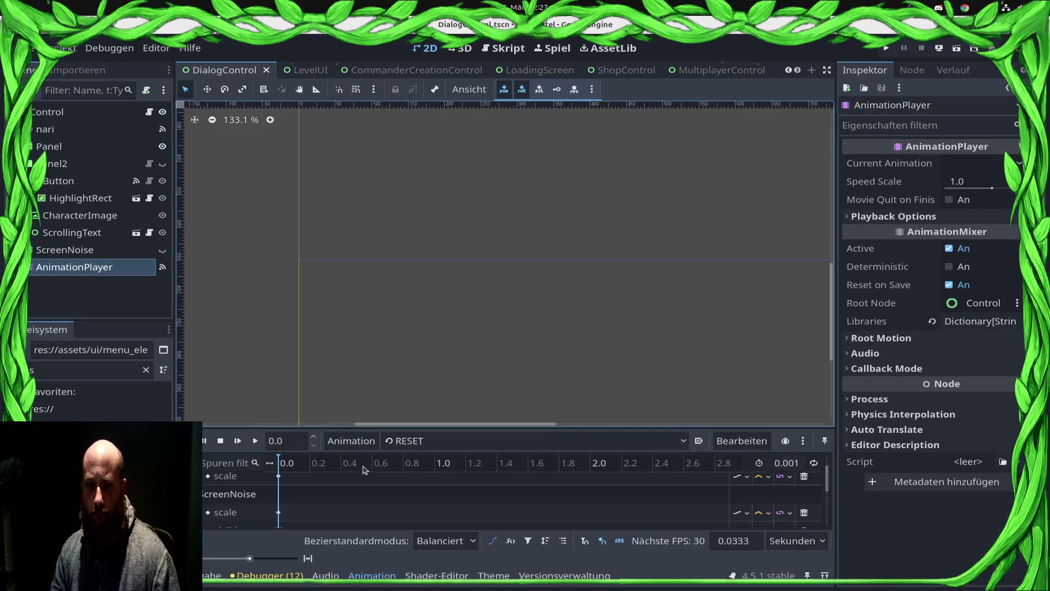
scroll(224, 496, up, 3)
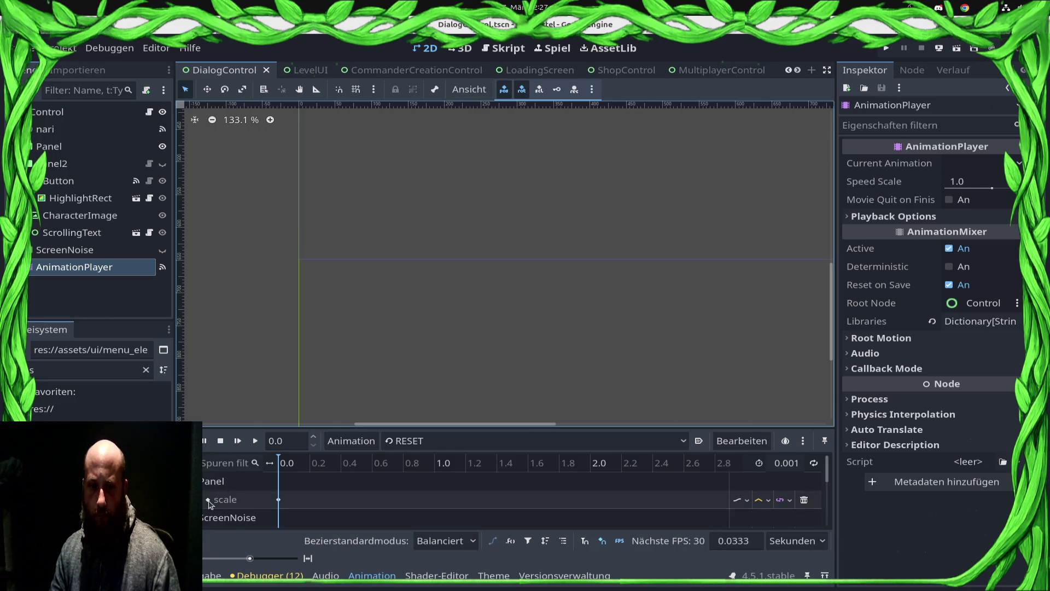
click(66, 146)
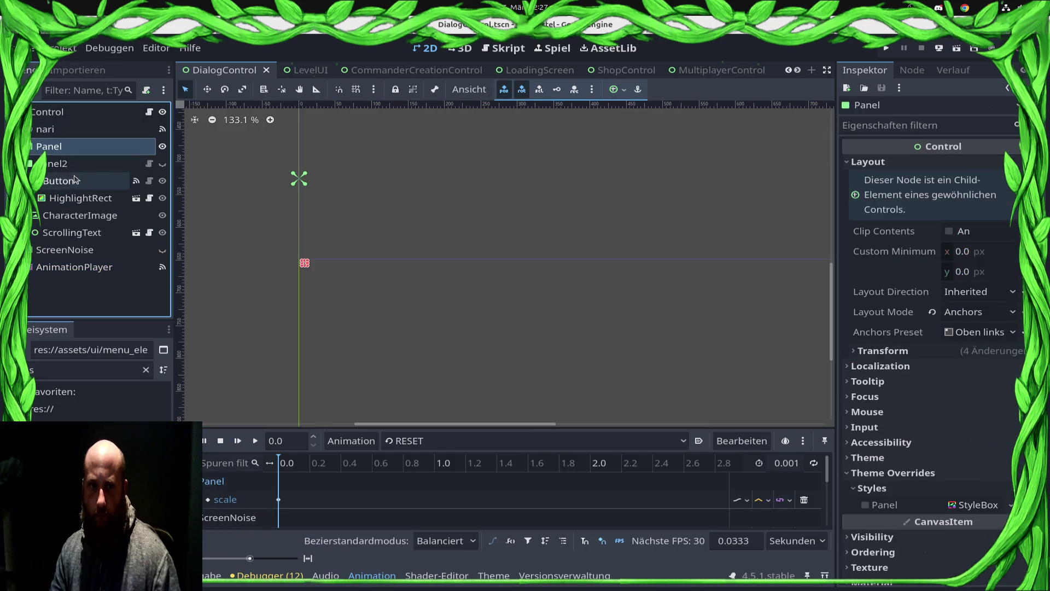
click(70, 164)
click(58, 116)
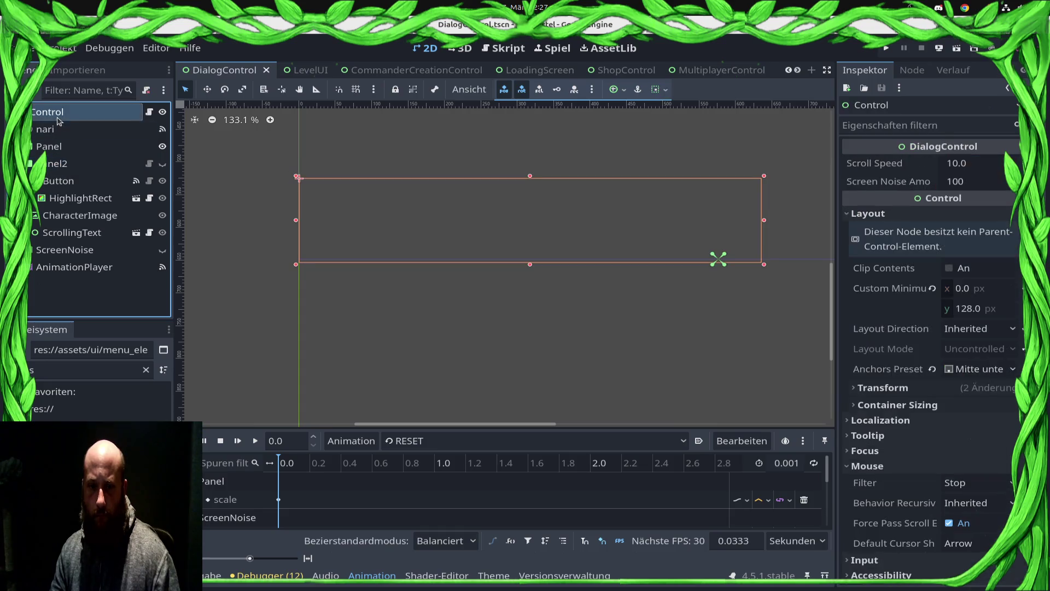
scroll(288, 497, down, 1)
scroll(288, 497, up, 1)
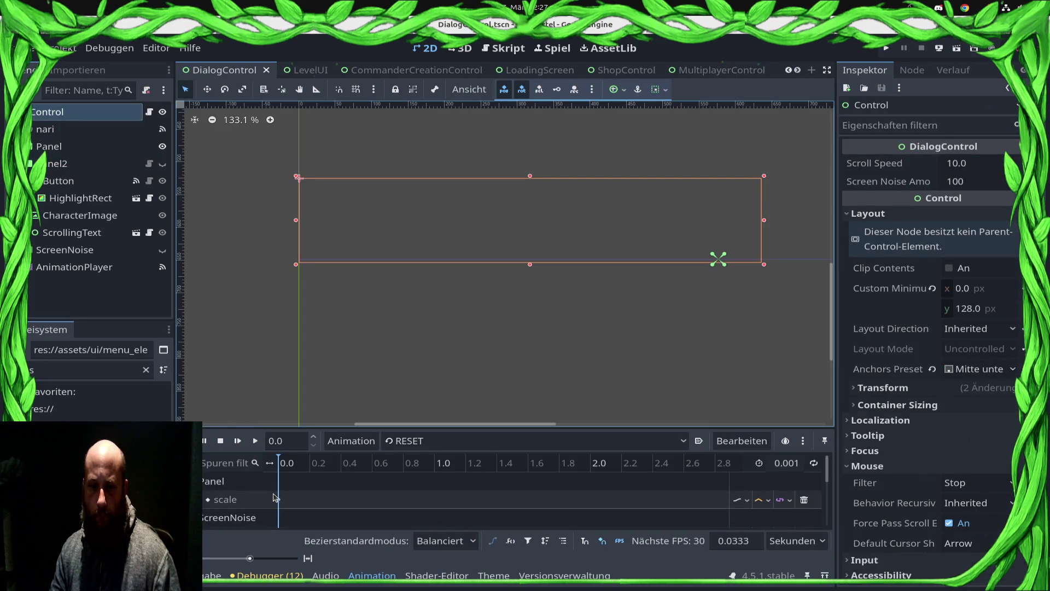
scroll(290, 509, up, 2)
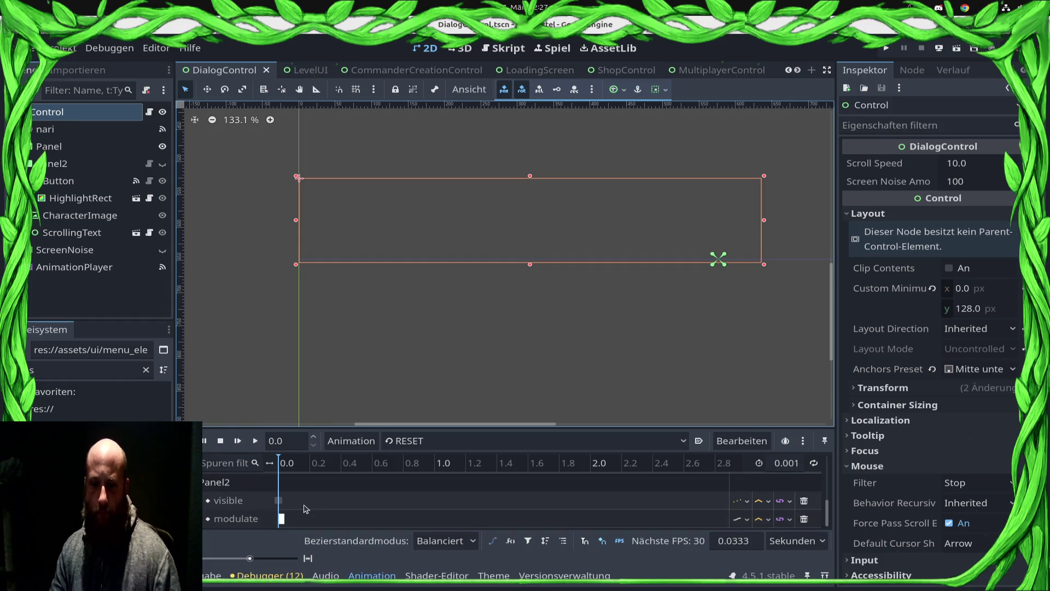